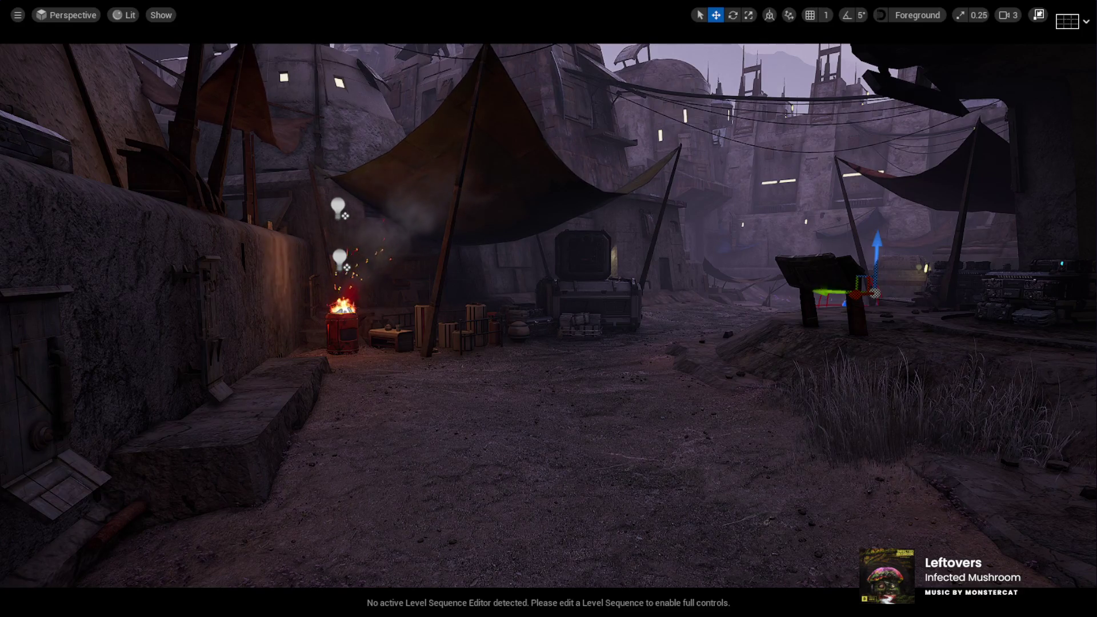
Step: Select the desert ground landscape and start a Play-in-Editor session of the town level
{"action": "left_click", "coordinate": [581, 489]}
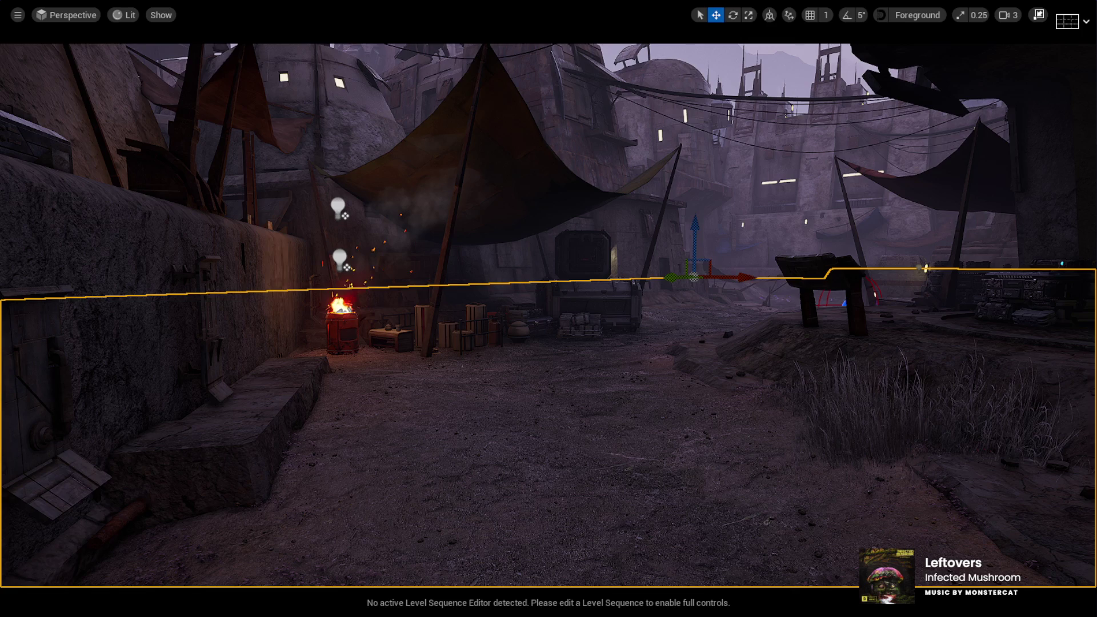
{"action": "key", "text": "alt+p"}
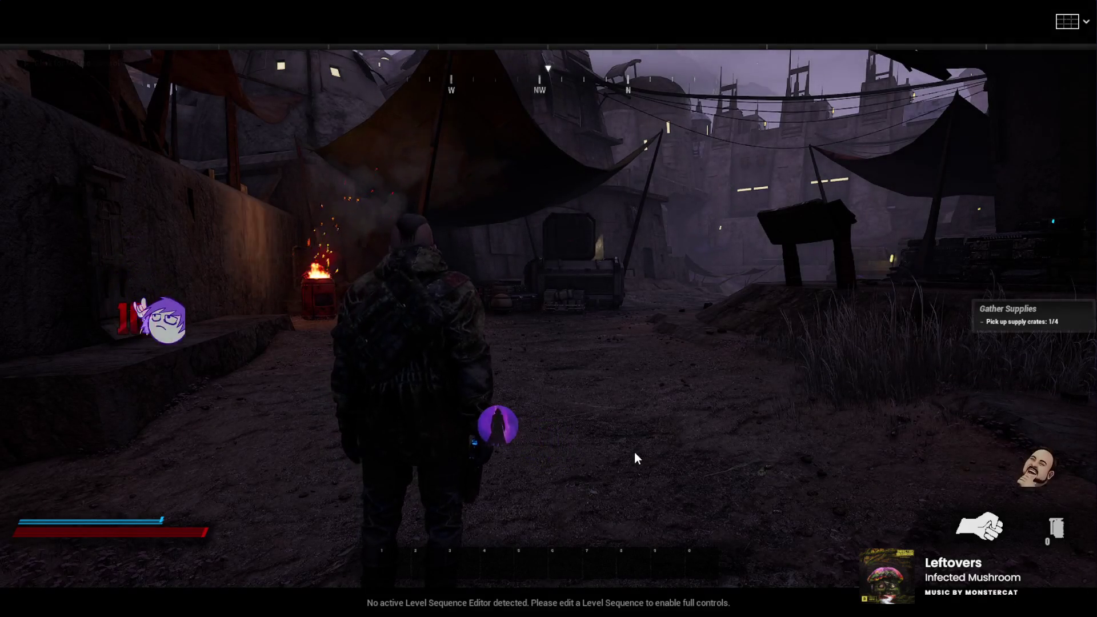
Step: Equip the shotgun, run past the fire barrel through the street to the bunker, and fire the purple energy burst
{"action": "left_click", "coordinate": [637, 457]}
{"action": "key", "text": "w"}
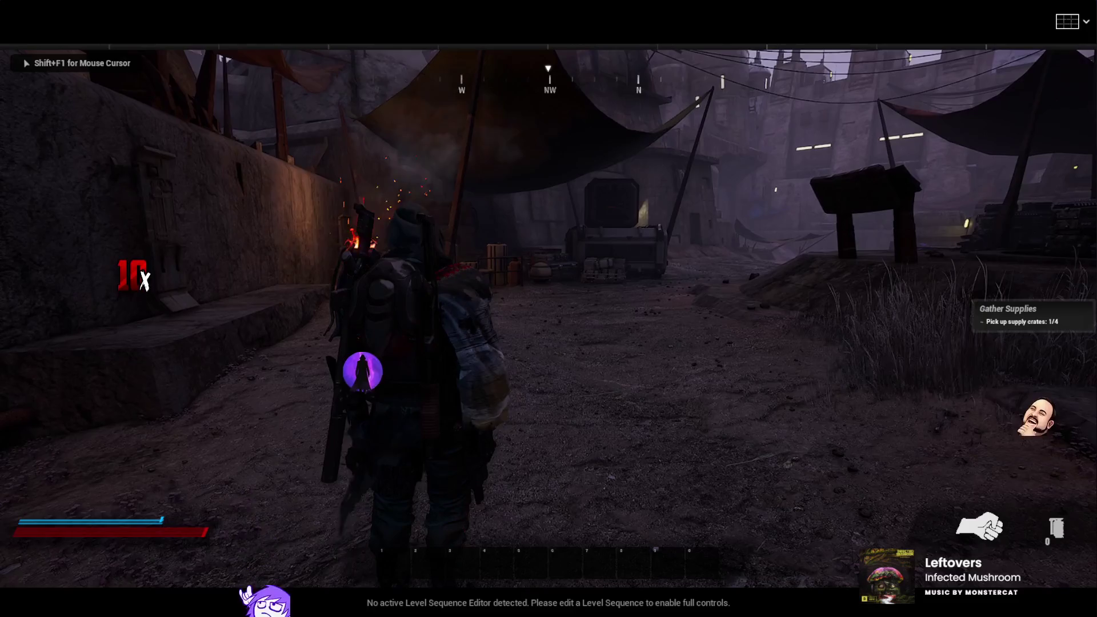
{"action": "key", "text": "1"}
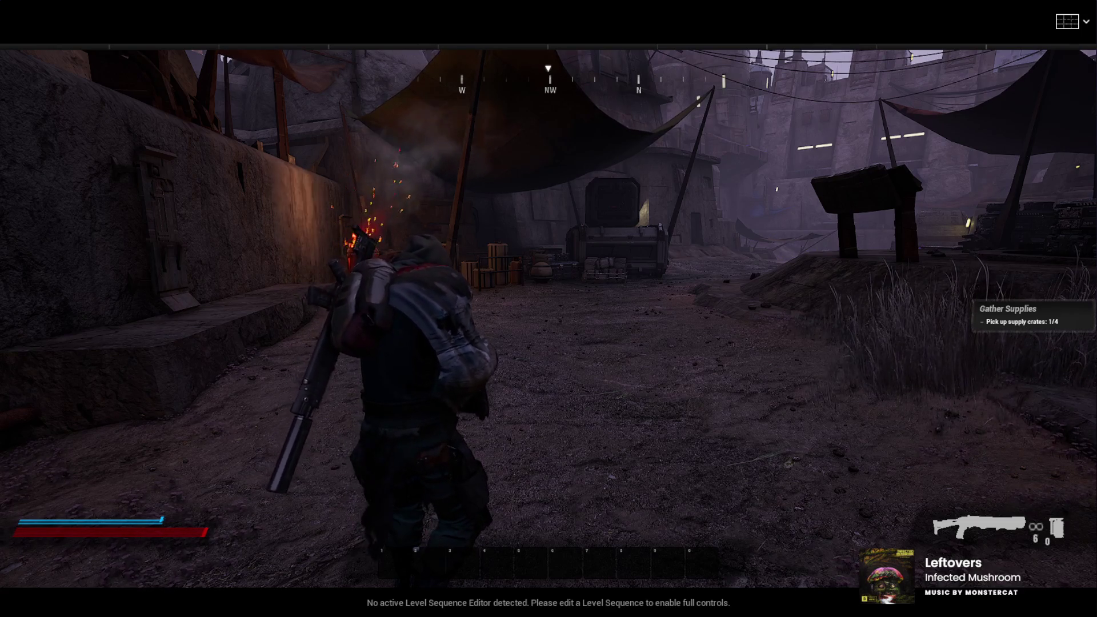
{"action": "key", "text": "w"}
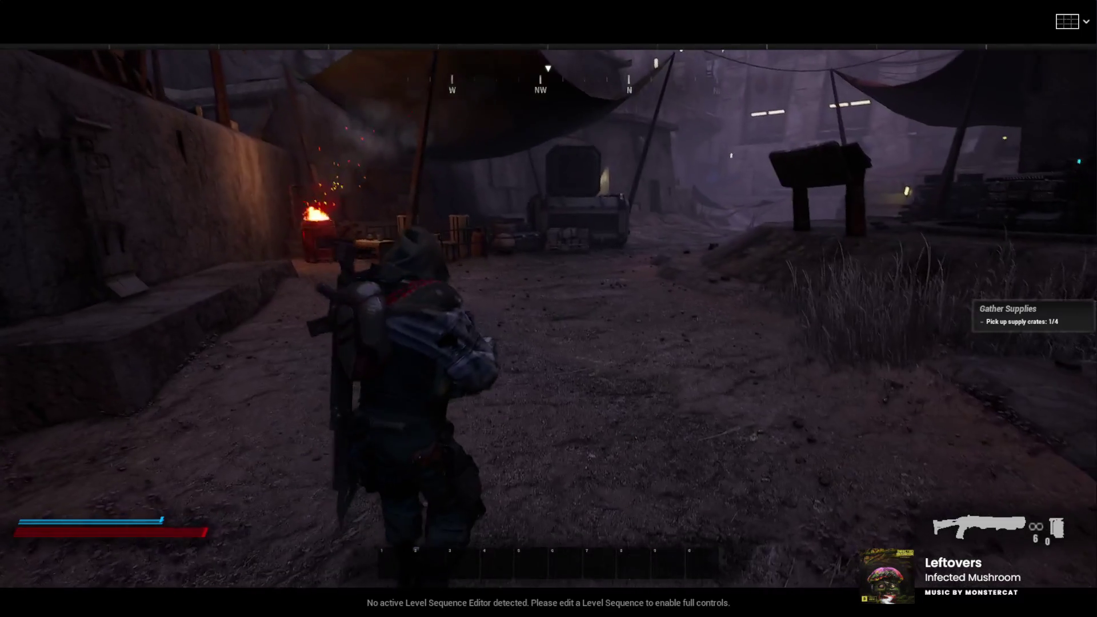
{"action": "key", "text": "w"}
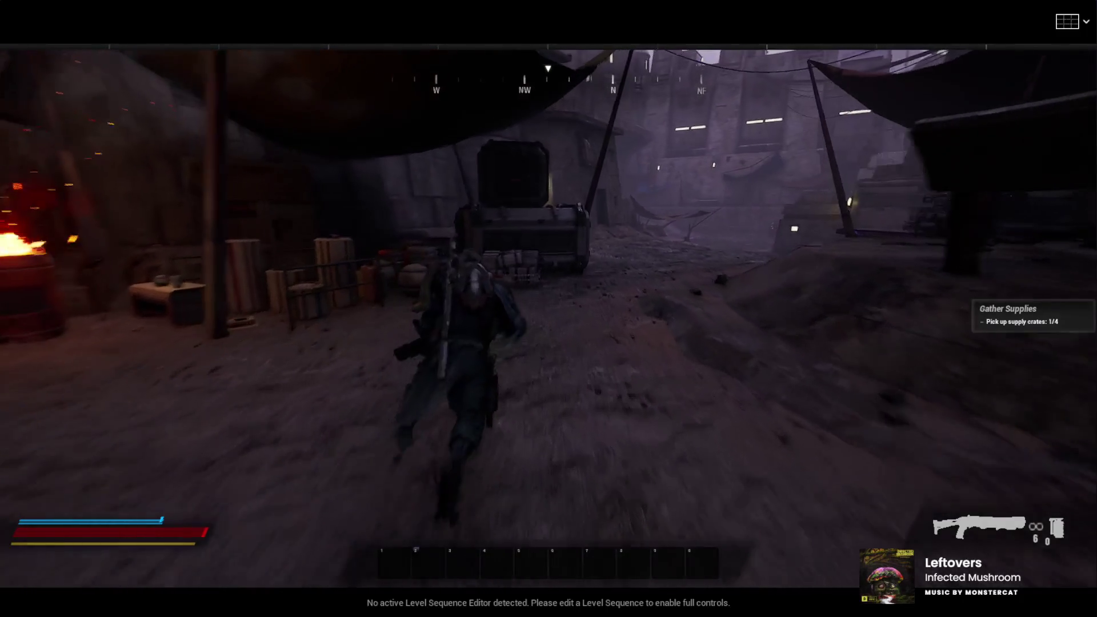
{"action": "key", "text": "w"}
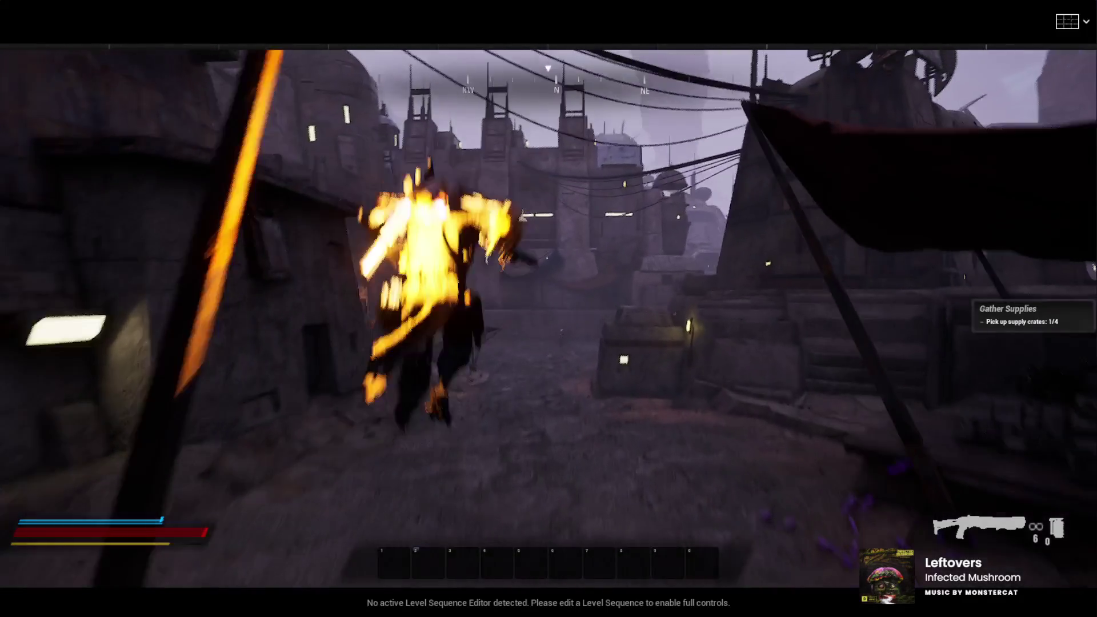
{"action": "key", "text": "w"}
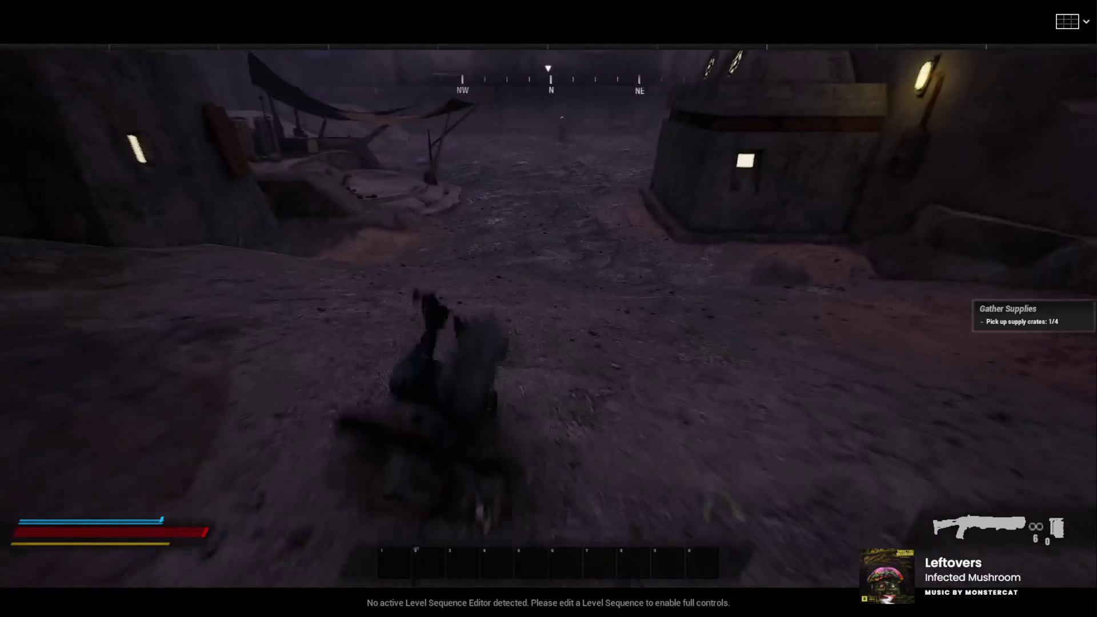
{"action": "key", "text": "e"}
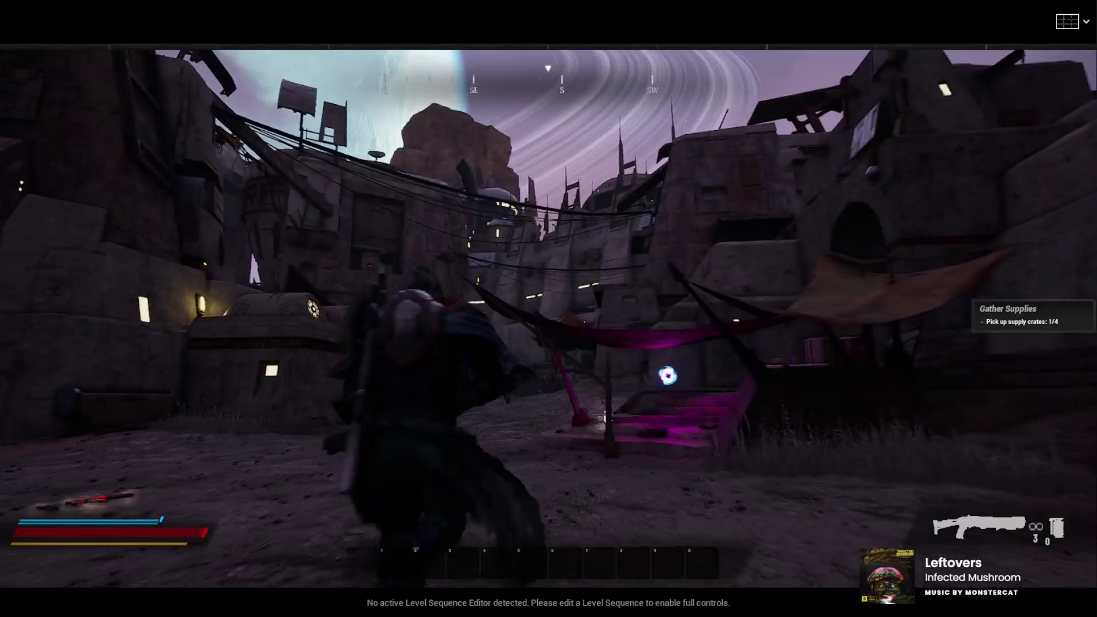
{"action": "key", "text": "F8"}
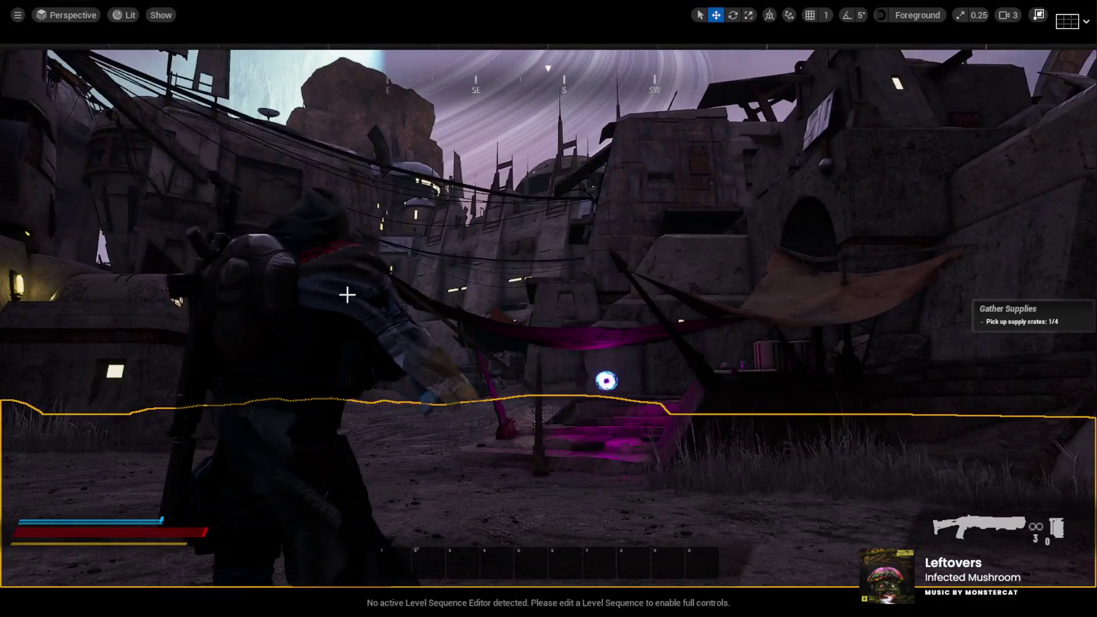
{"action": "left_click", "coordinate": [346, 295]}
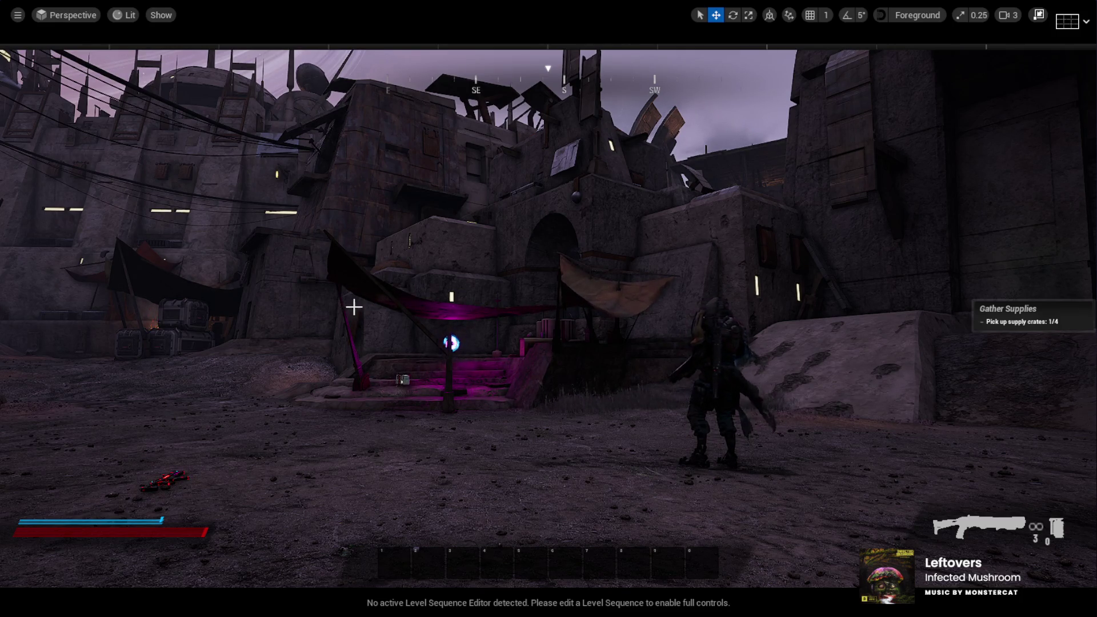
{"action": "key", "text": "F8"}
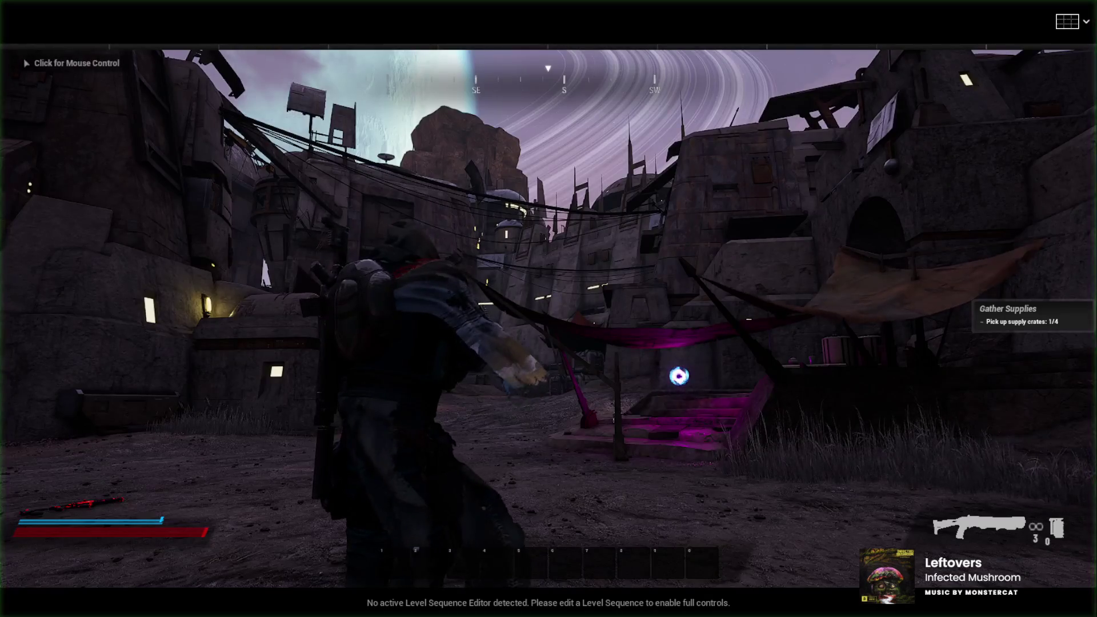
Step: Run through the alley past the supply crates into the courtyard, then stop the play session
{"action": "left_click", "coordinate": [549, 309]}
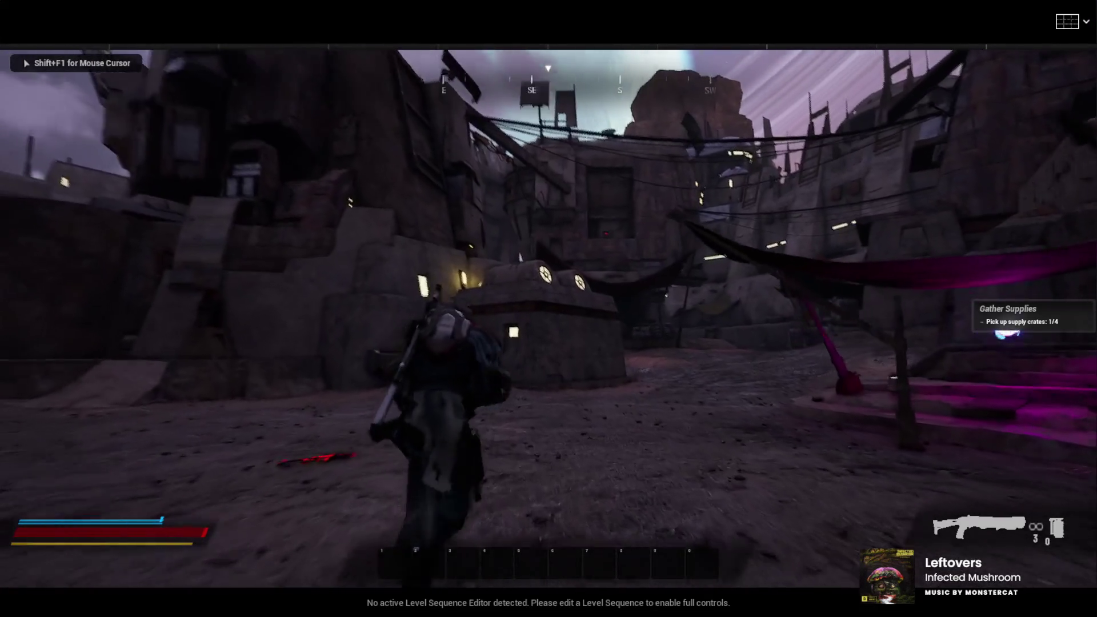
{"action": "key", "text": "w"}
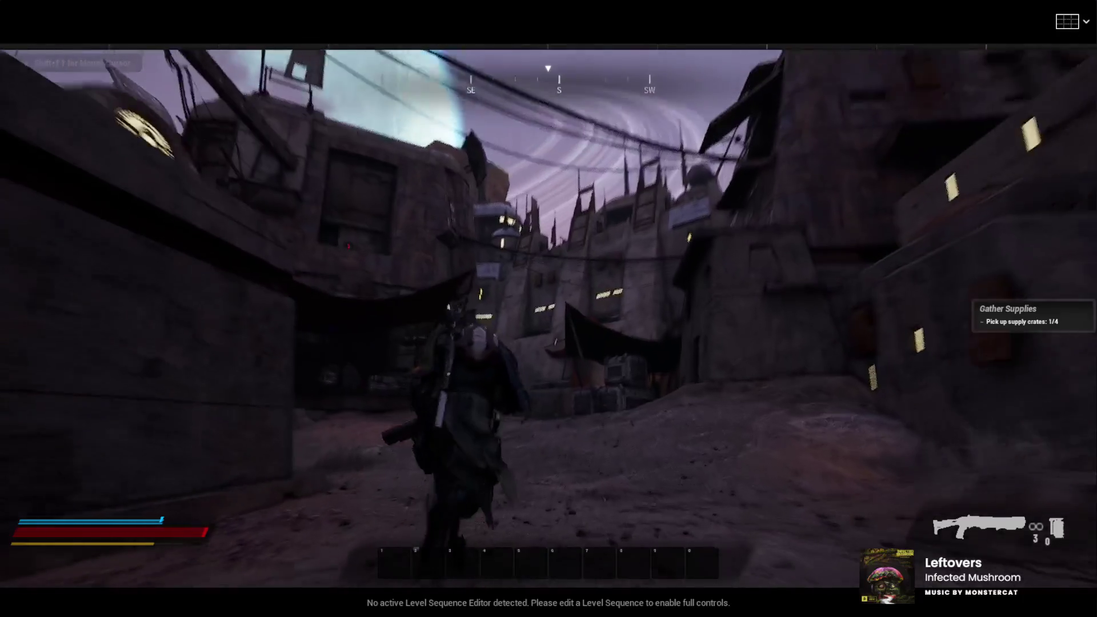
{"action": "key", "text": "w"}
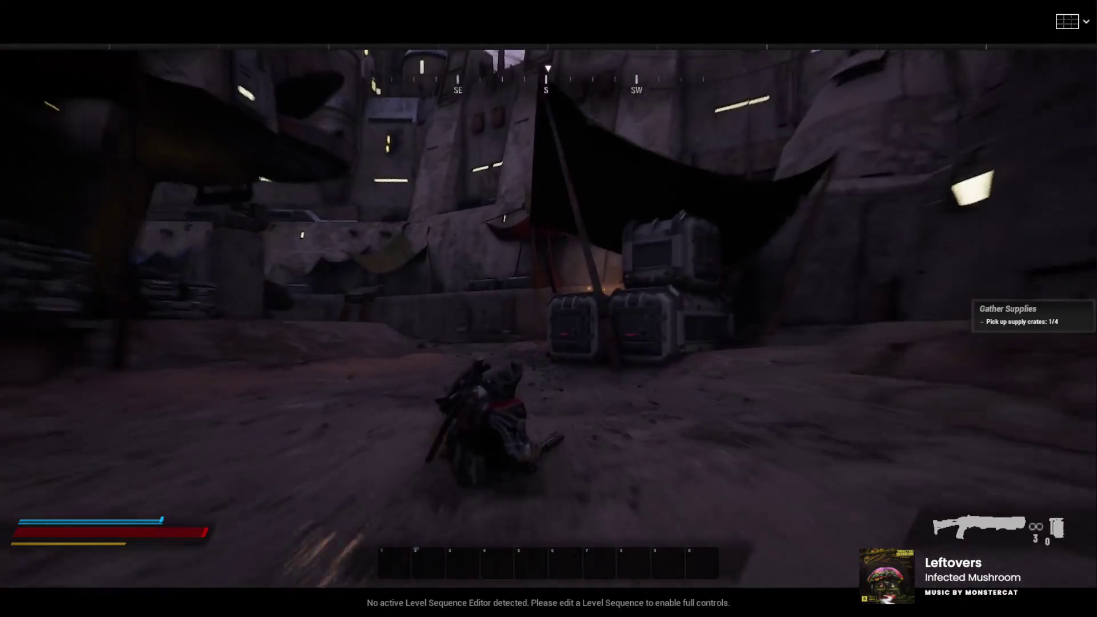
{"action": "key", "text": "w"}
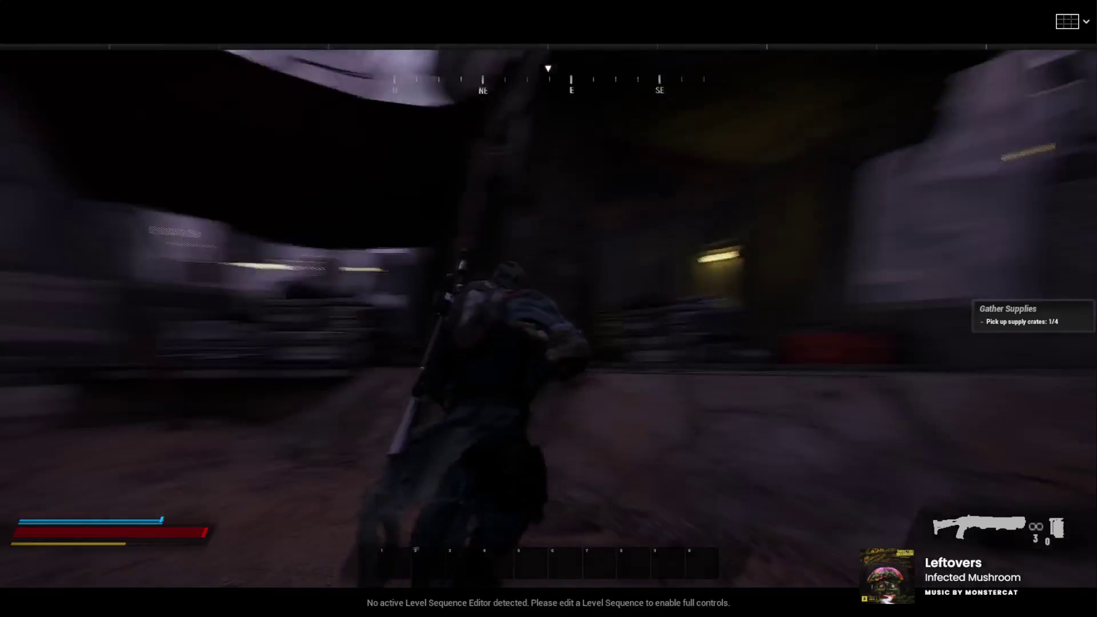
{"action": "key", "text": "w"}
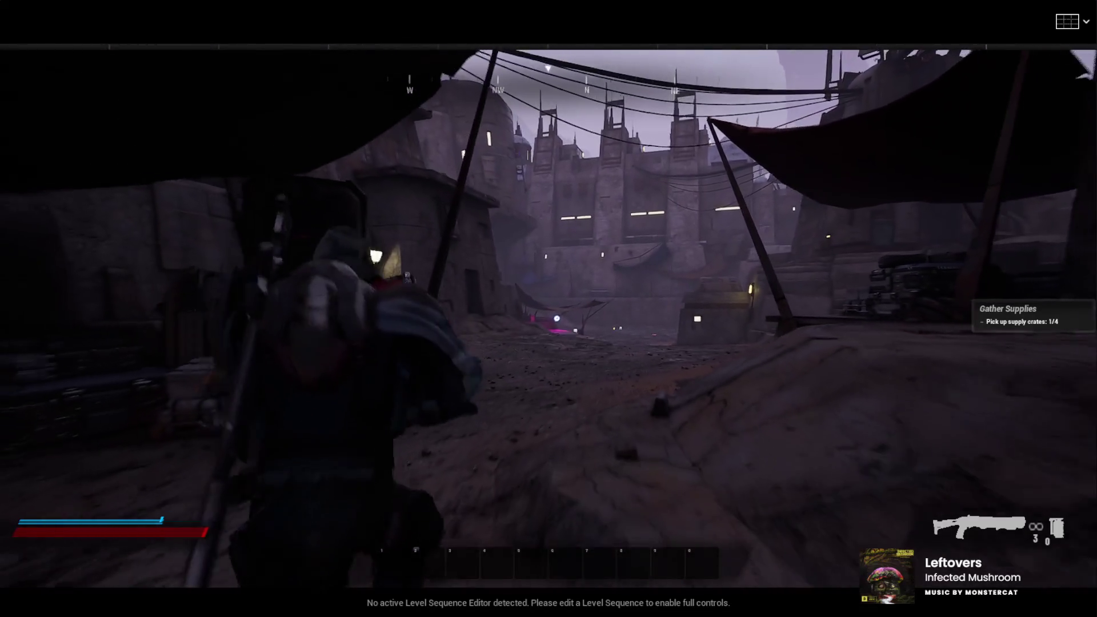
{"action": "key", "text": "w"}
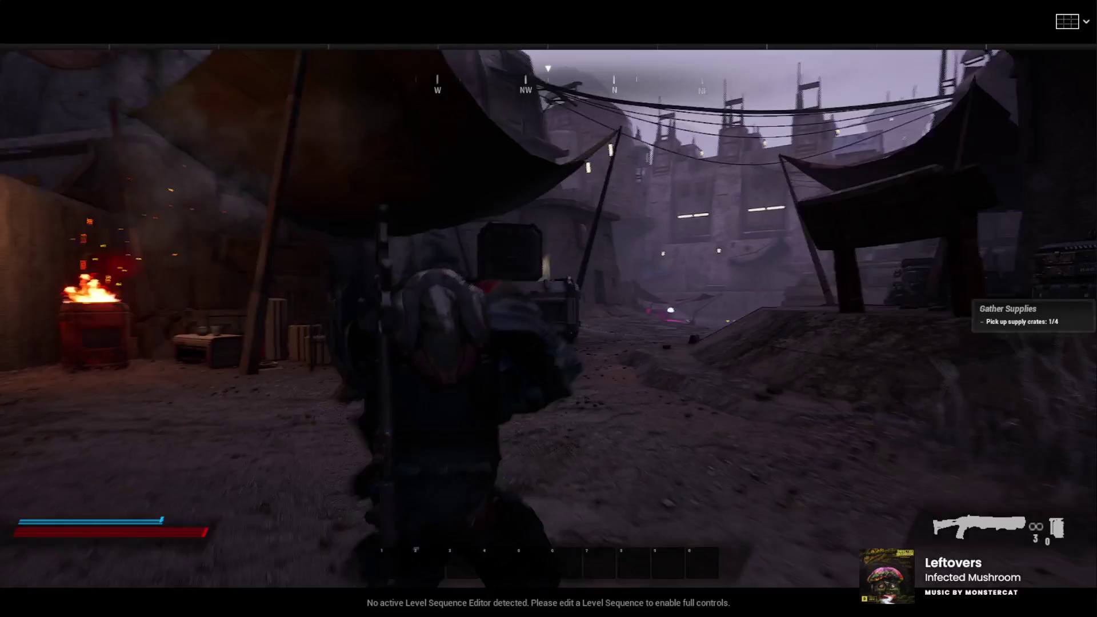
{"action": "key", "text": "w"}
{"action": "key", "text": "Escape"}
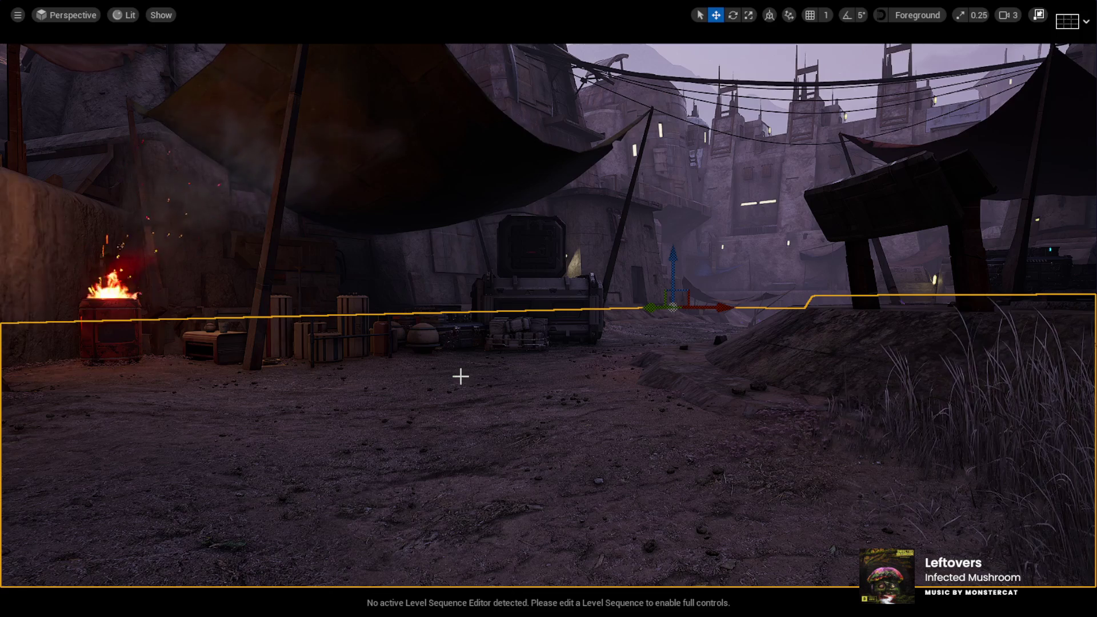
Step: Angle the camera down onto the courtyard near the fire barrel and start a new play session
{"action": "mouse_move", "coordinate": [461, 376]}
{"action": "left_mouse_down"}
{"action": "mouse_move", "coordinate": [461, 434]}
{"action": "mouse_move", "coordinate": [326, 412]}
{"action": "mouse_move", "coordinate": [497, 477]}
{"action": "left_mouse_up"}
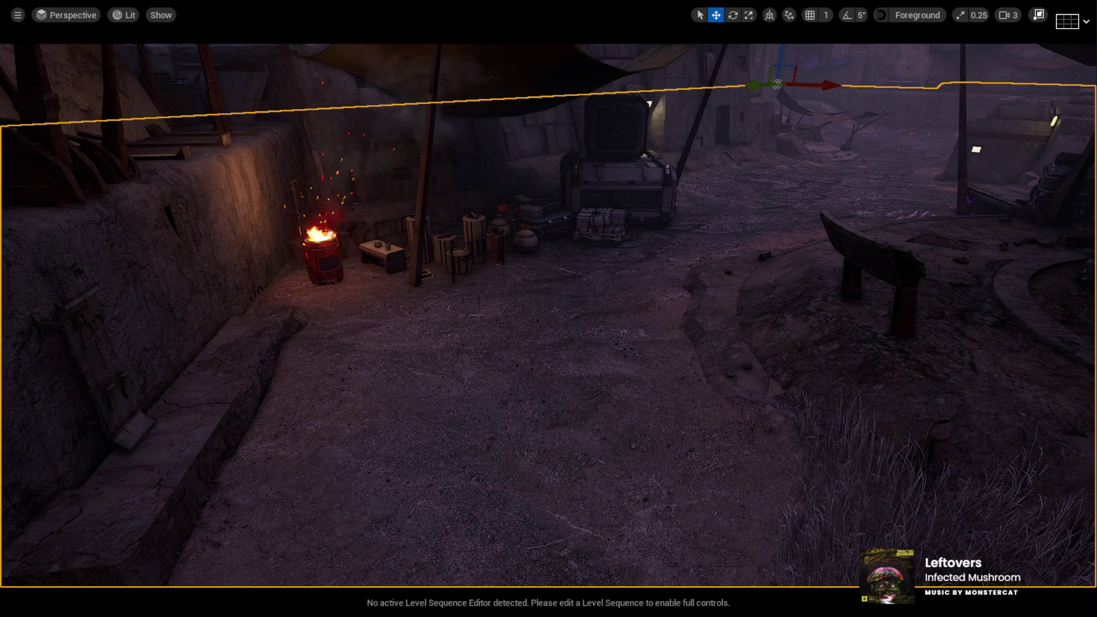
{"action": "key", "text": "alt+p"}
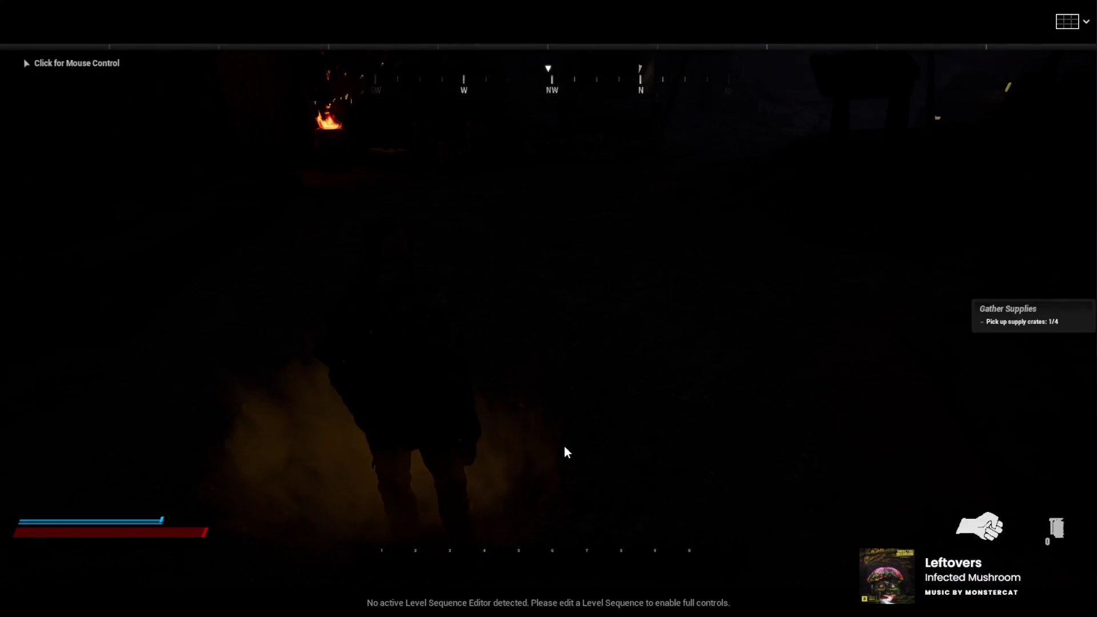
Step: Equip the revolver, sprint past the brazier into the courtyard, and unleash the purple energy attack
{"action": "left_click", "coordinate": [567, 452]}
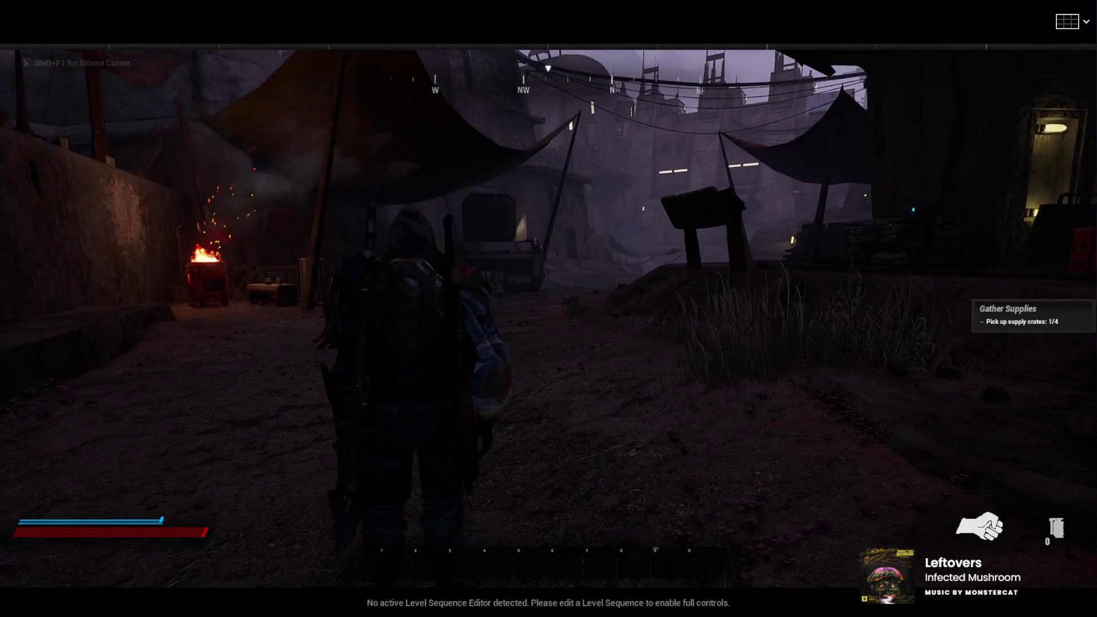
{"action": "key", "text": "1"}
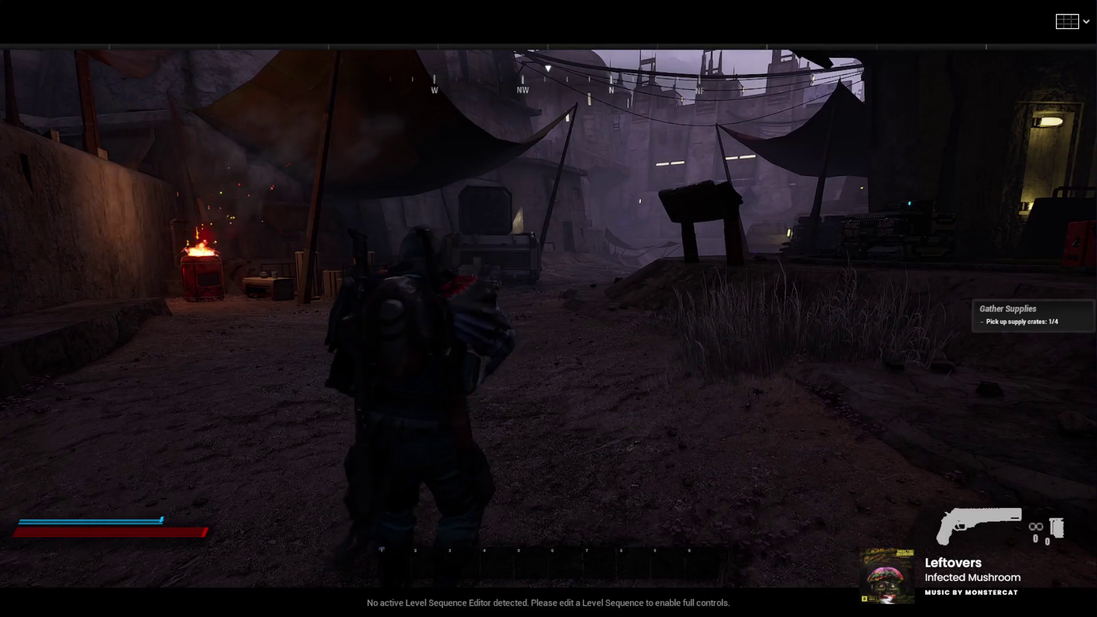
{"action": "key", "text": "w"}
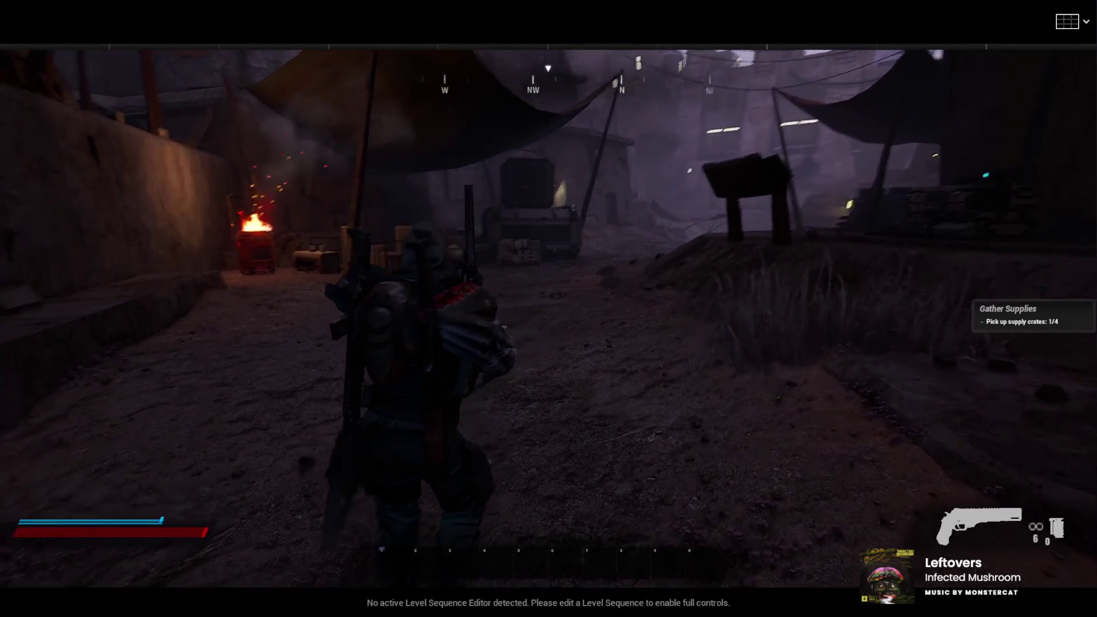
{"action": "key", "text": "shift"}
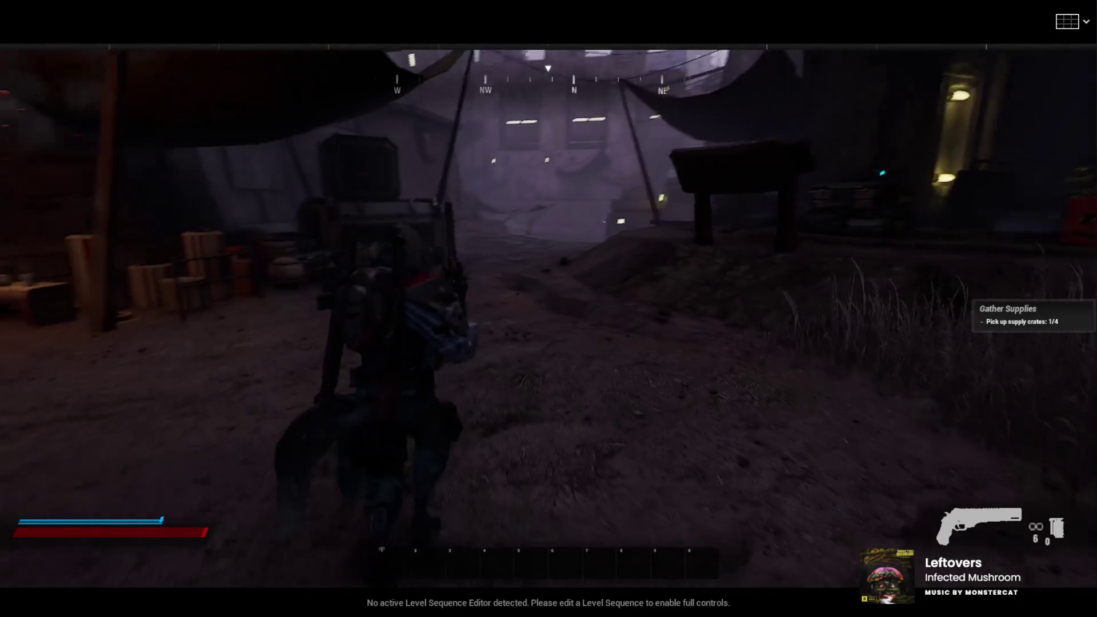
{"action": "key", "text": "w"}
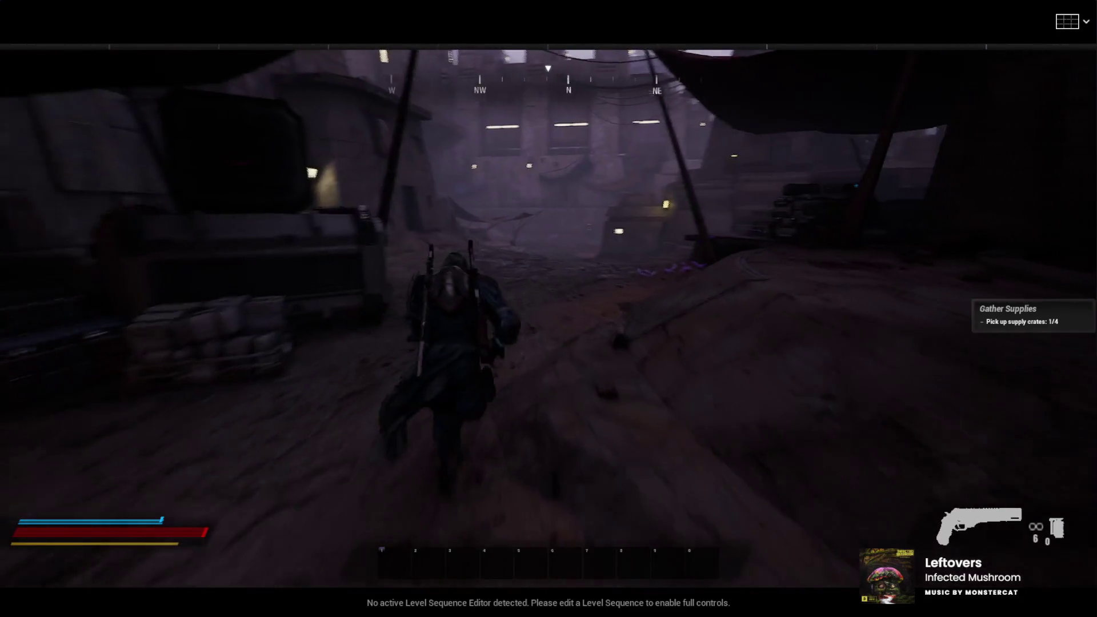
{"action": "key", "text": "w"}
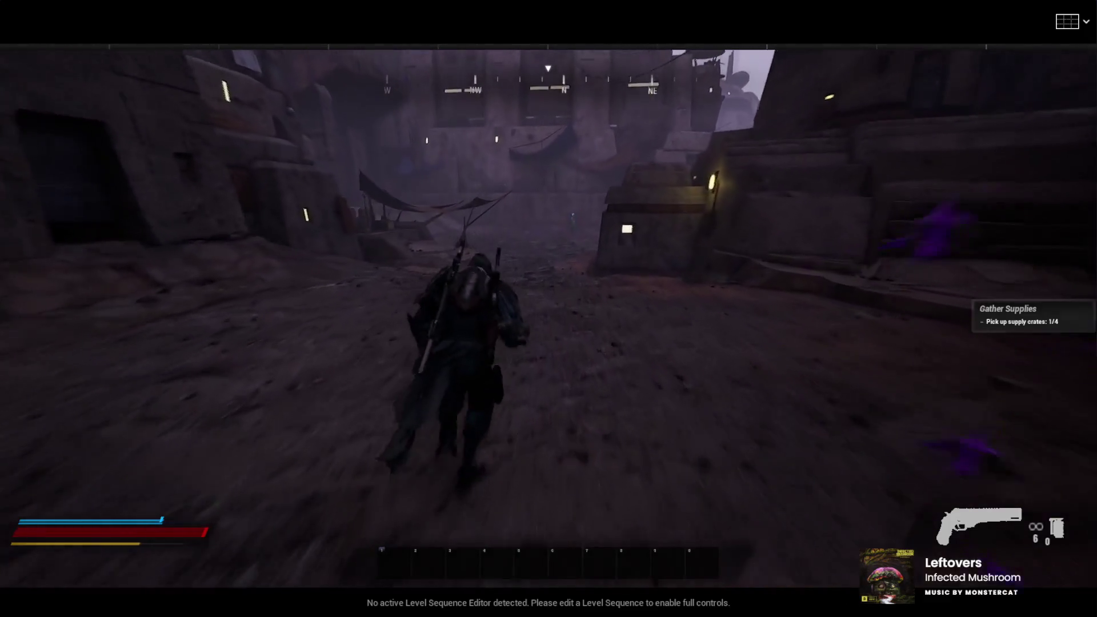
{"action": "key", "text": "q"}
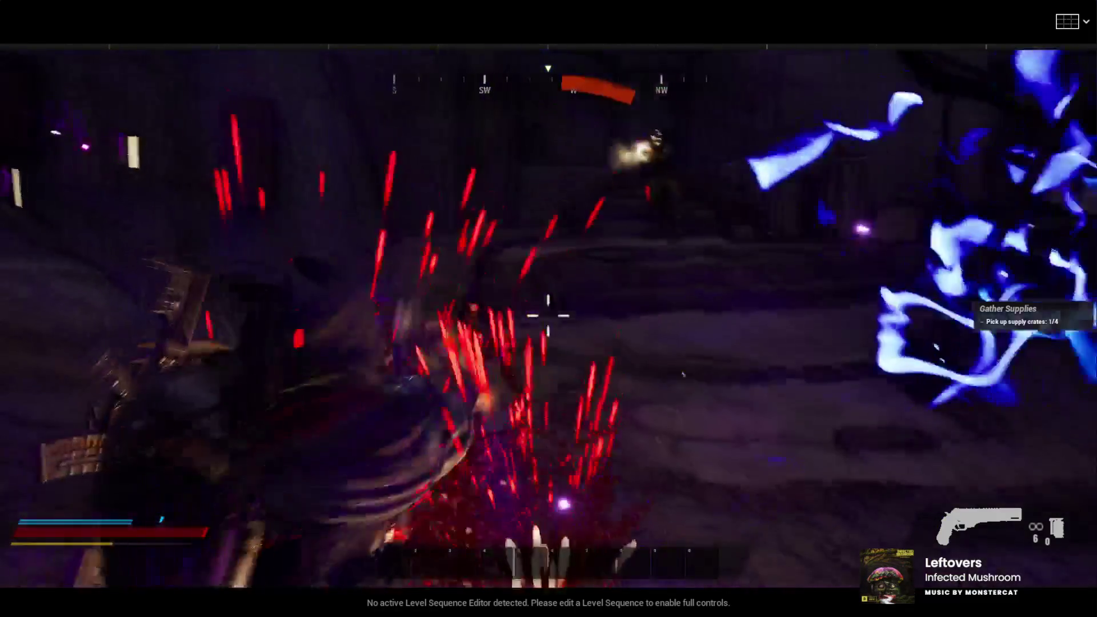
Step: Shoot the Street Runner with four revolver rounds, reload, and shoot the Street Rat
{"action": "key", "text": "r"}
{"action": "left_click", "coordinate": [549, 309]}
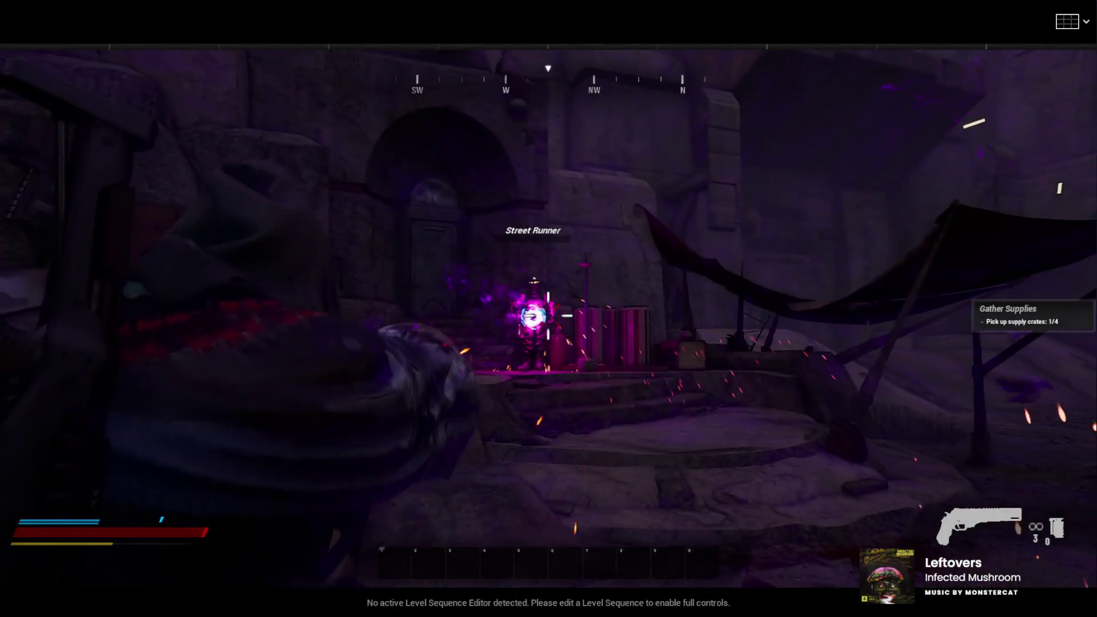
{"action": "left_click", "coordinate": [549, 308]}
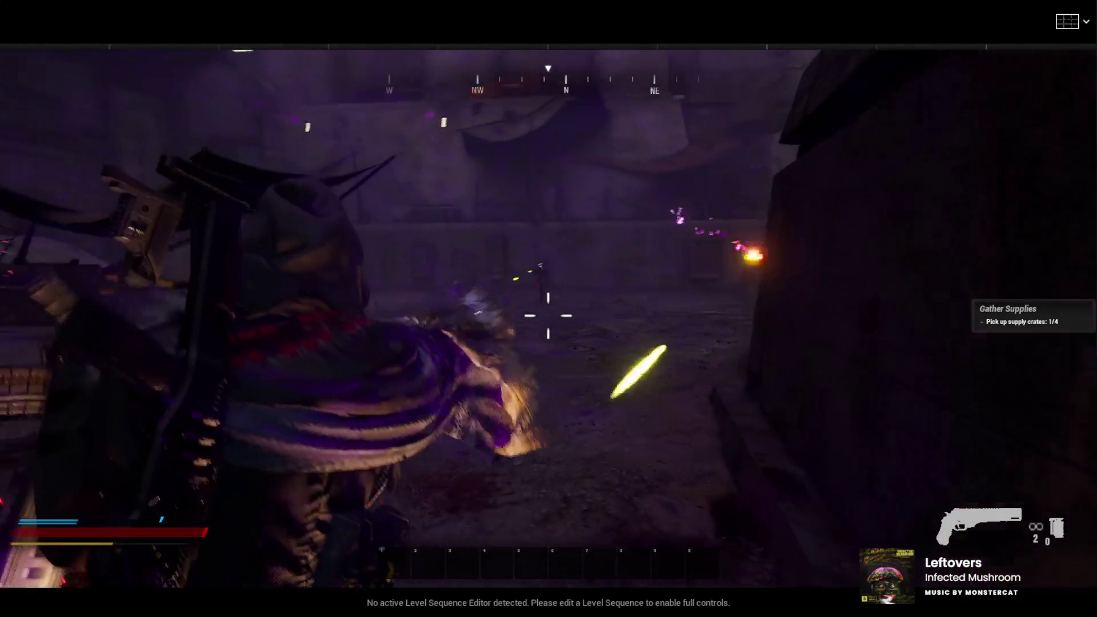
{"action": "left_click", "coordinate": [548, 308]}
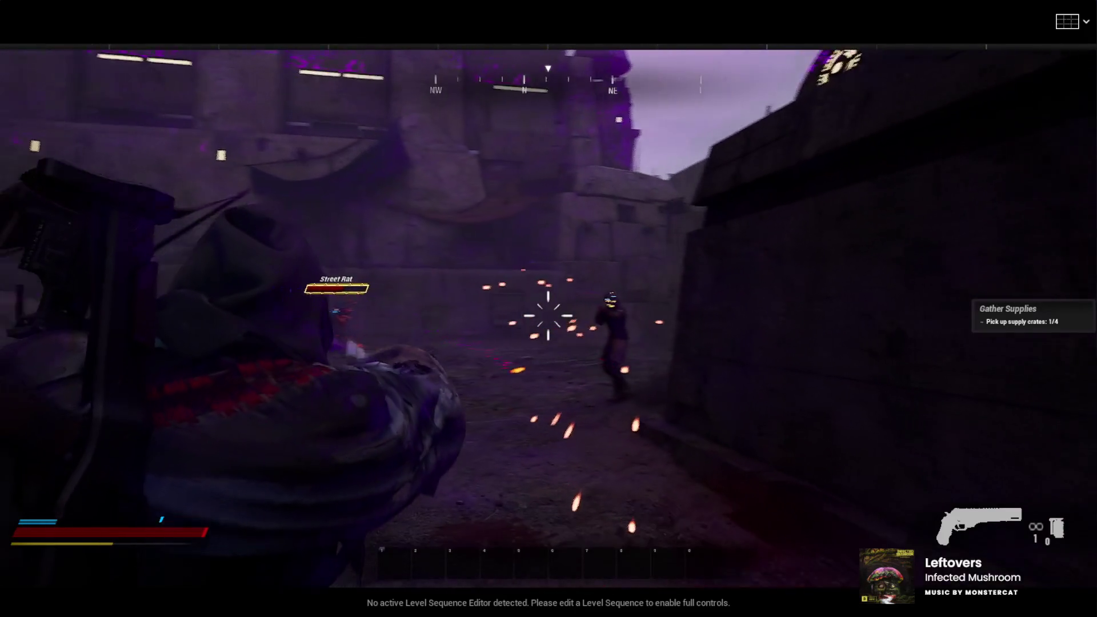
{"action": "left_click", "coordinate": [548, 309]}
{"action": "key", "text": "r"}
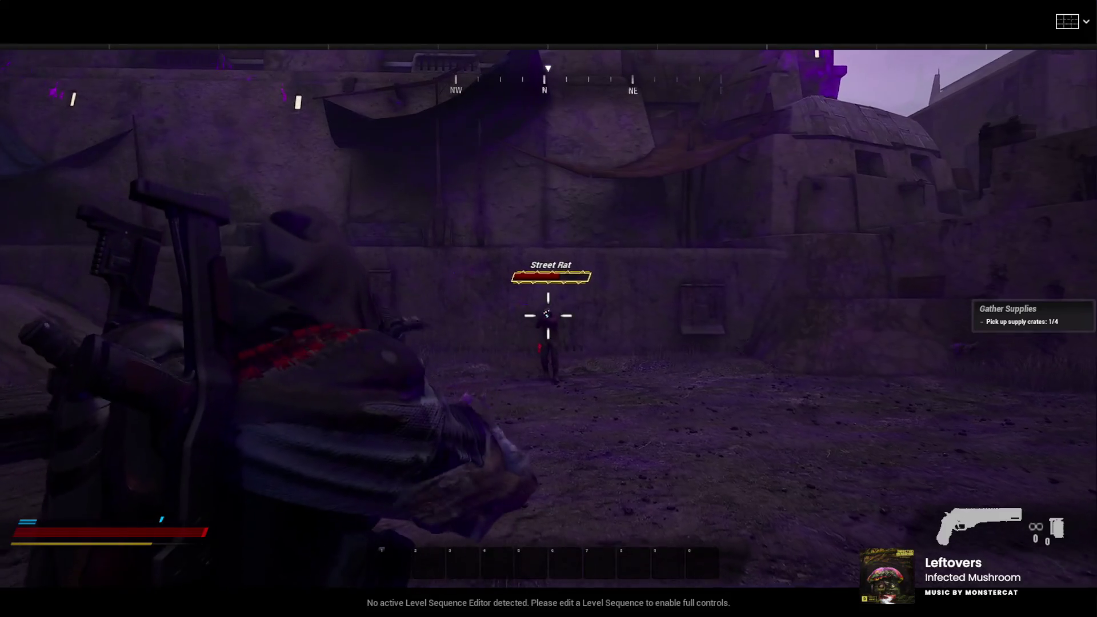
{"action": "left_click", "coordinate": [548, 316]}
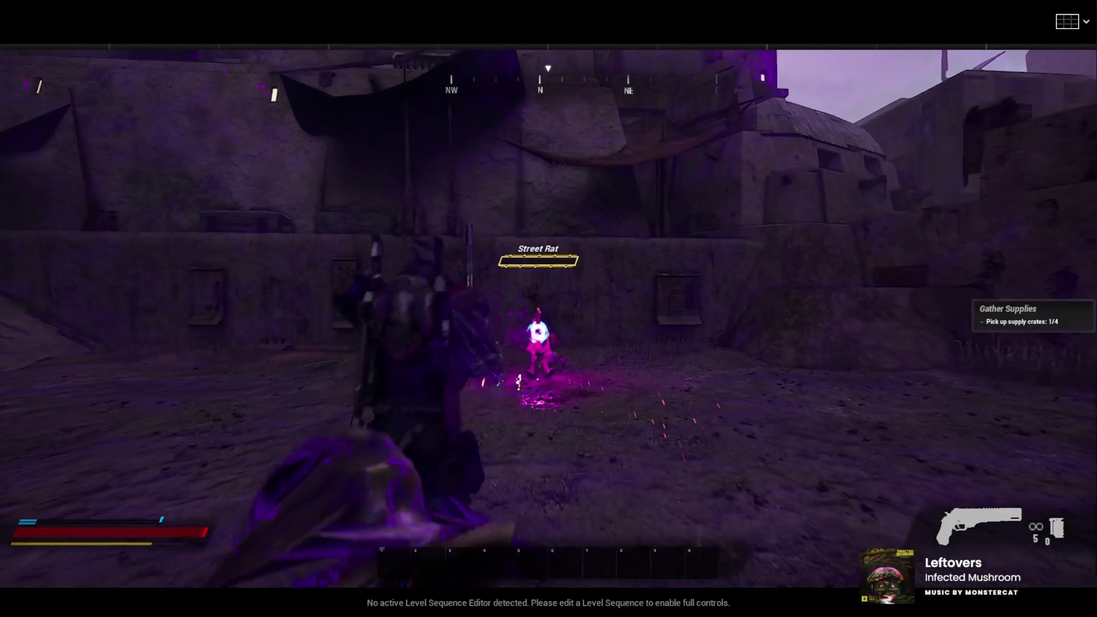
Step: Pick up the dropped Automatic Rifle Scifi and run on through the street
{"action": "key", "text": "w"}
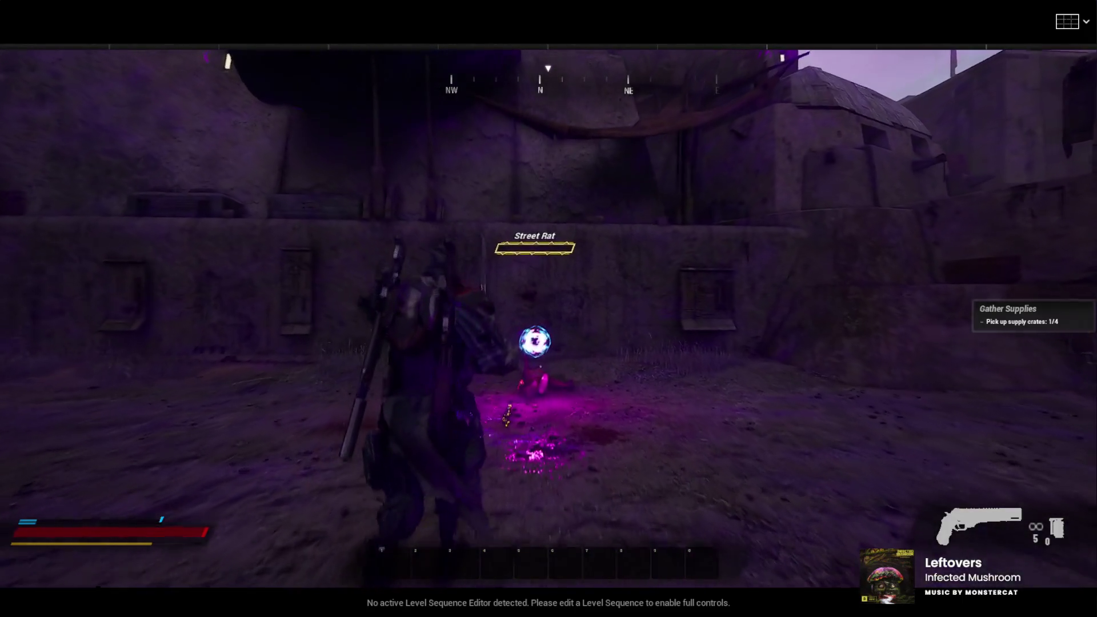
{"action": "key", "text": "f"}
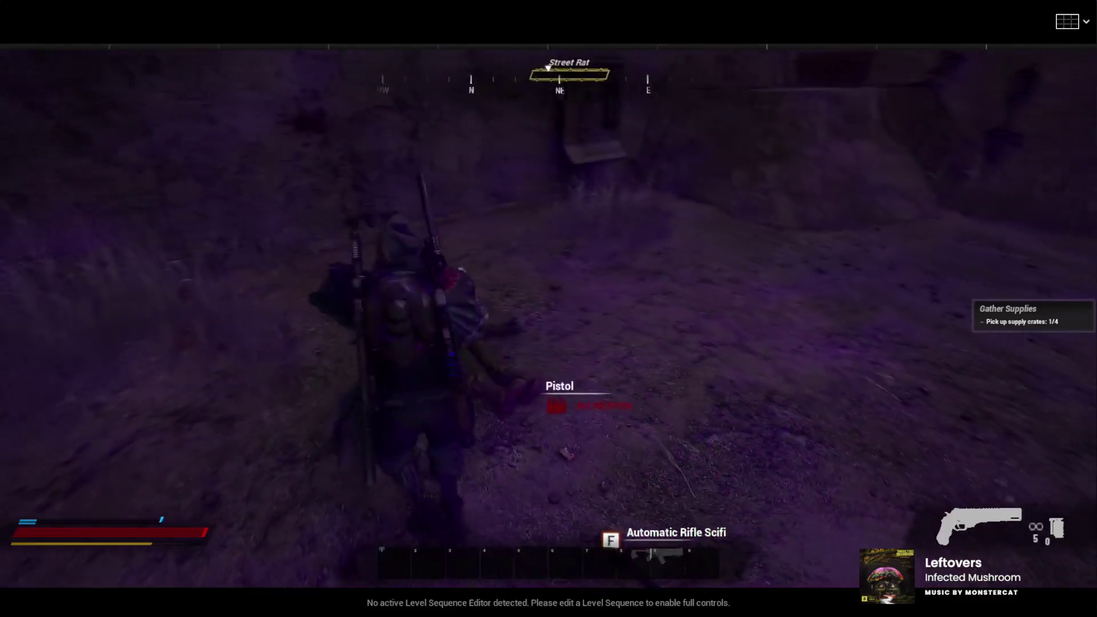
{"action": "key", "text": "w"}
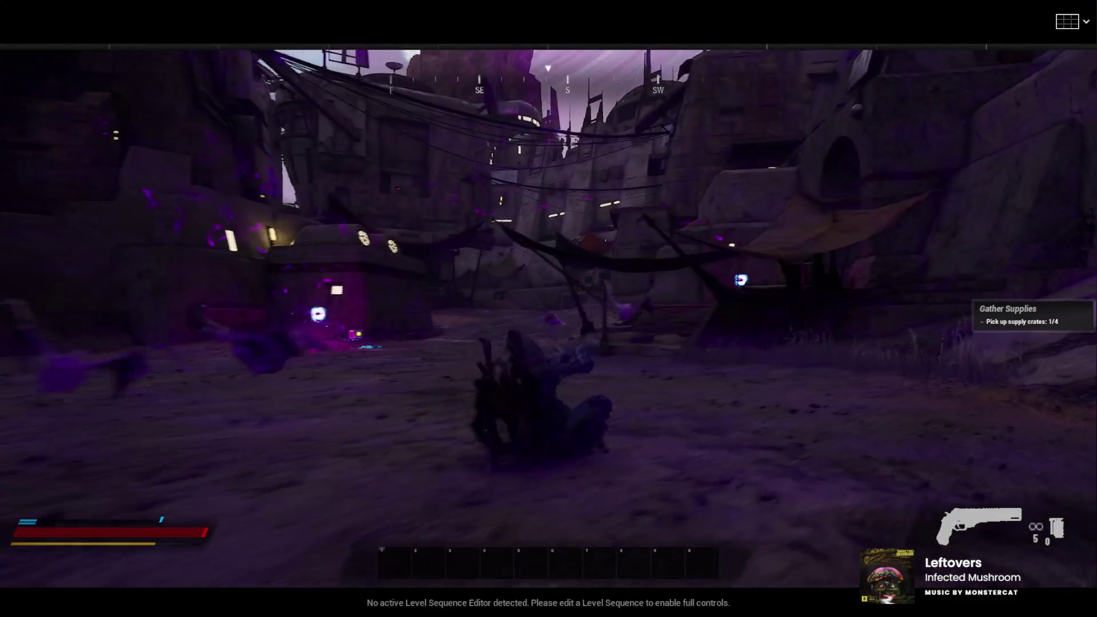
{"action": "key", "text": "w"}
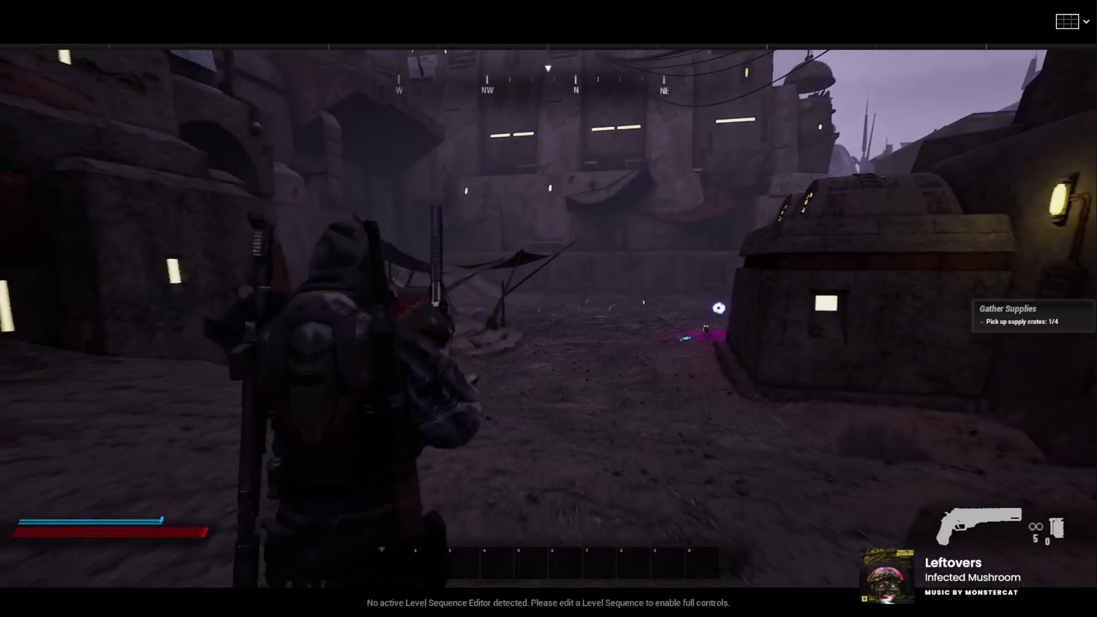
Step: Stop the play session with Esc, returning to the tented-market editor view
{"action": "key", "text": "Escape"}
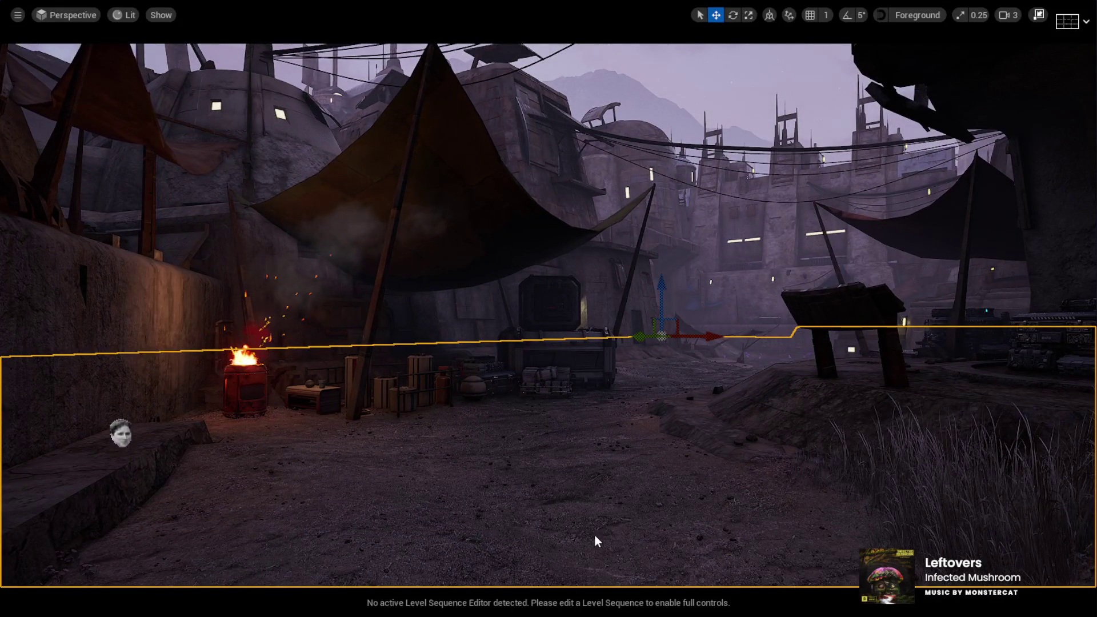
Step: Start another play session and walk the character toward the wooden sign
{"action": "key", "text": "alt+p"}
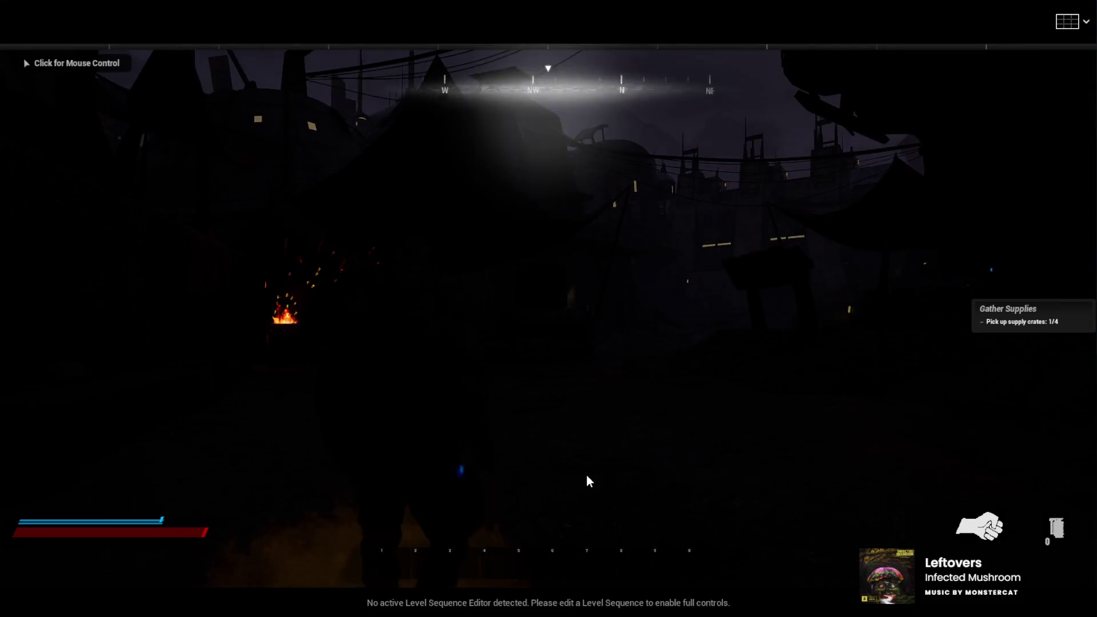
{"action": "left_click", "coordinate": [534, 444]}
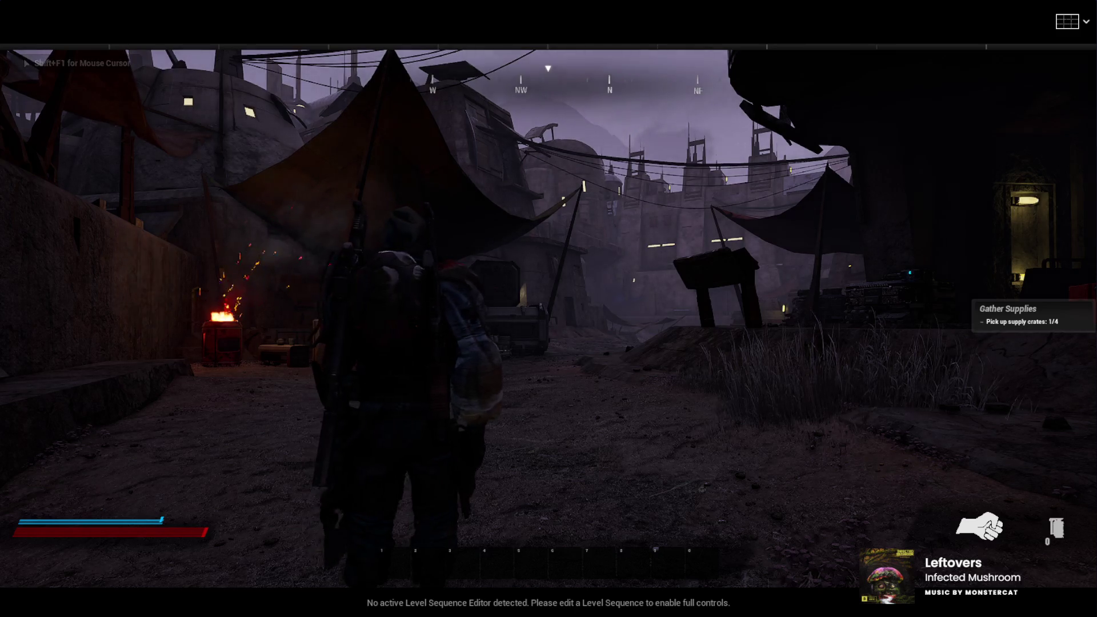
{"action": "key", "text": "shift+F1"}
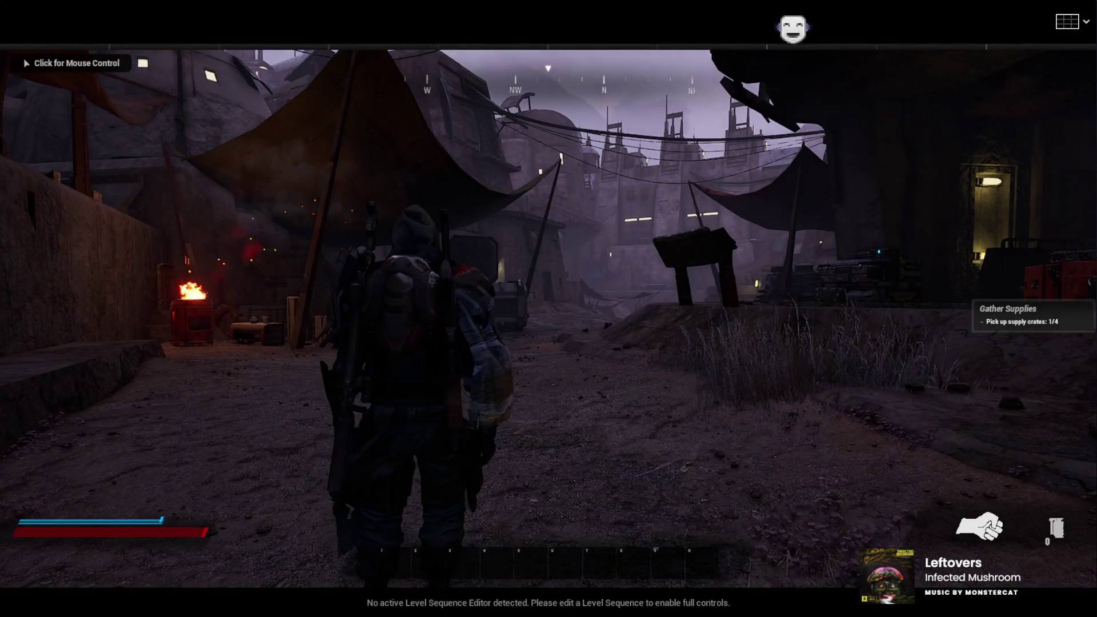
{"action": "key", "text": "w"}
{"action": "left_click", "coordinate": [534, 444]}
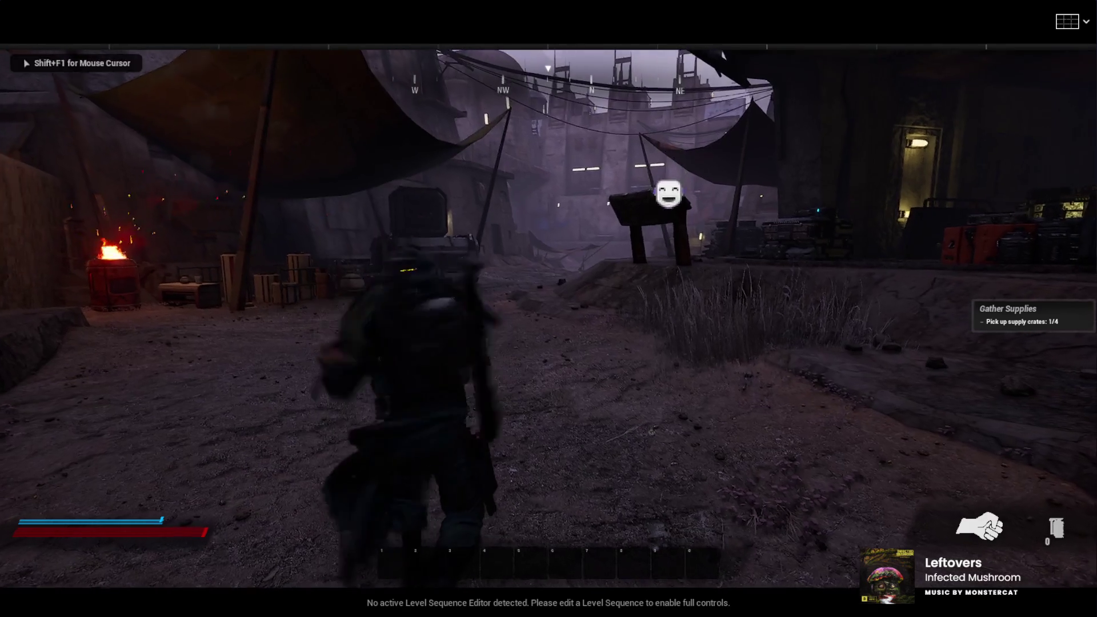
{"action": "key", "text": "w"}
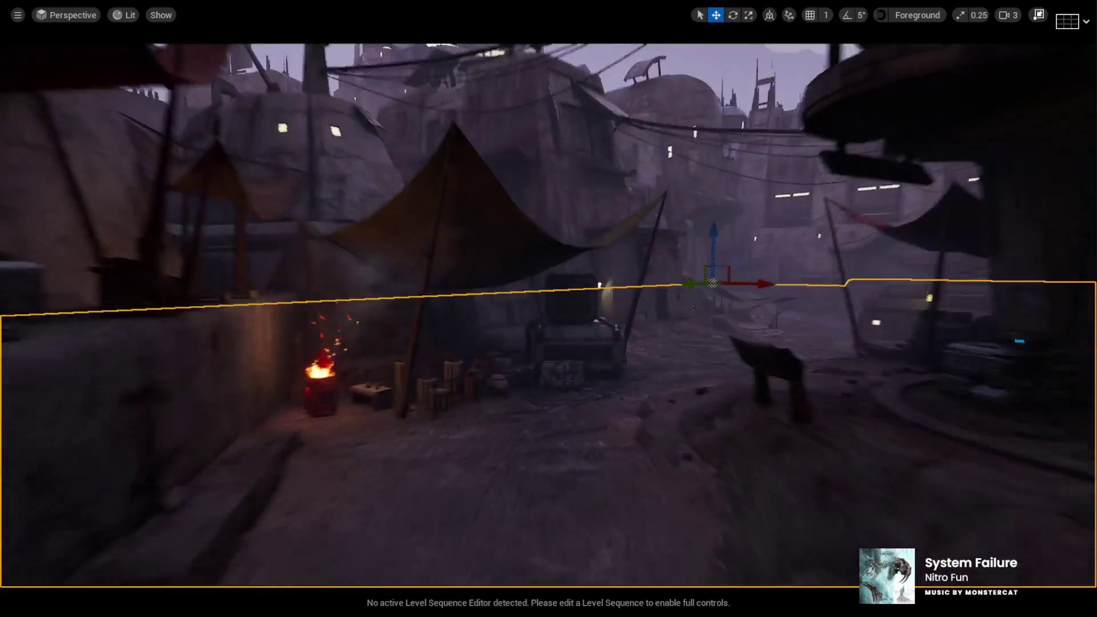
Step: Hide selection outlines and gizmos in the viewport with Esc
{"action": "key", "text": "Escape"}
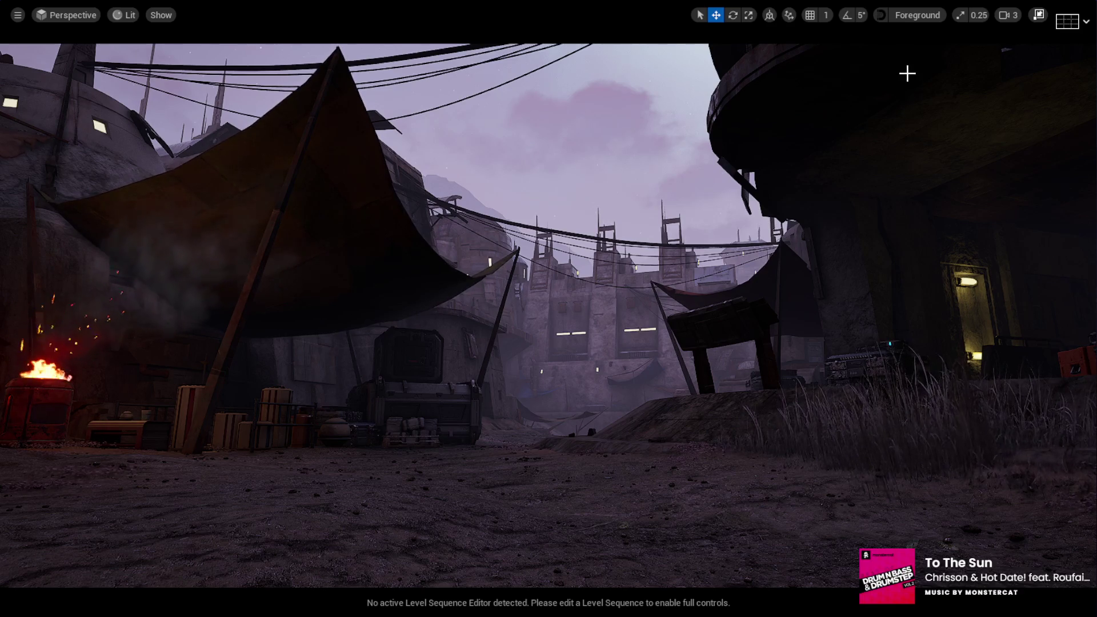
Step: Restore the full editor layout with the Outliner and Details panels around the viewport
{"action": "left_click", "coordinate": [1039, 15]}
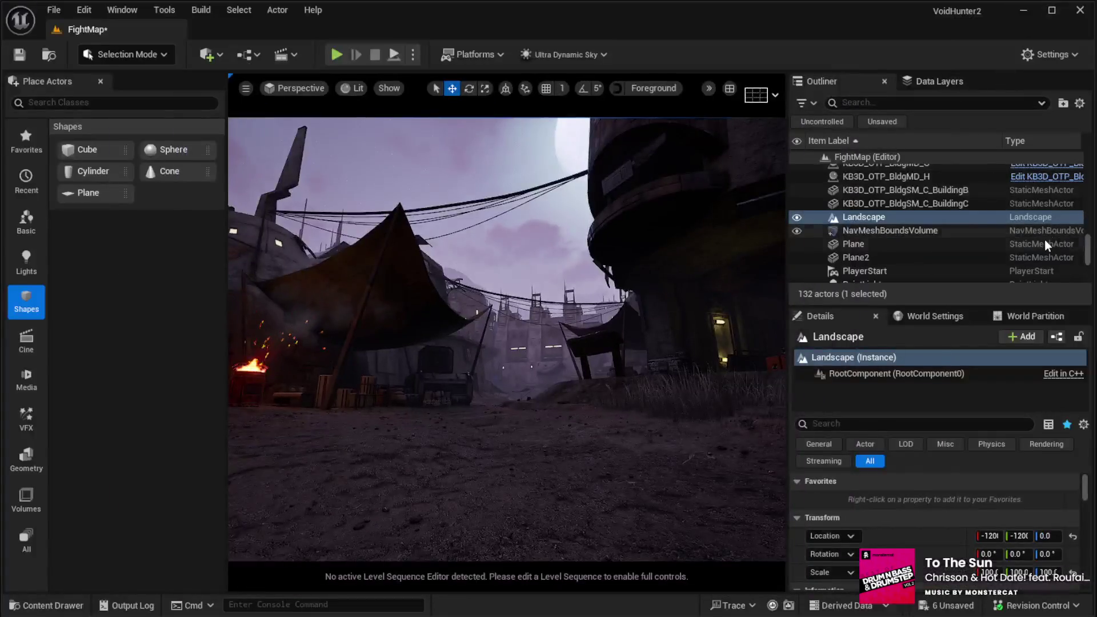
{"action": "left_click_drag", "start_coordinate": [1088, 249], "coordinate": [1087, 167]}
{"action": "scroll", "coordinate": [964, 190], "scroll_direction": "up", "scroll_amount": 2}
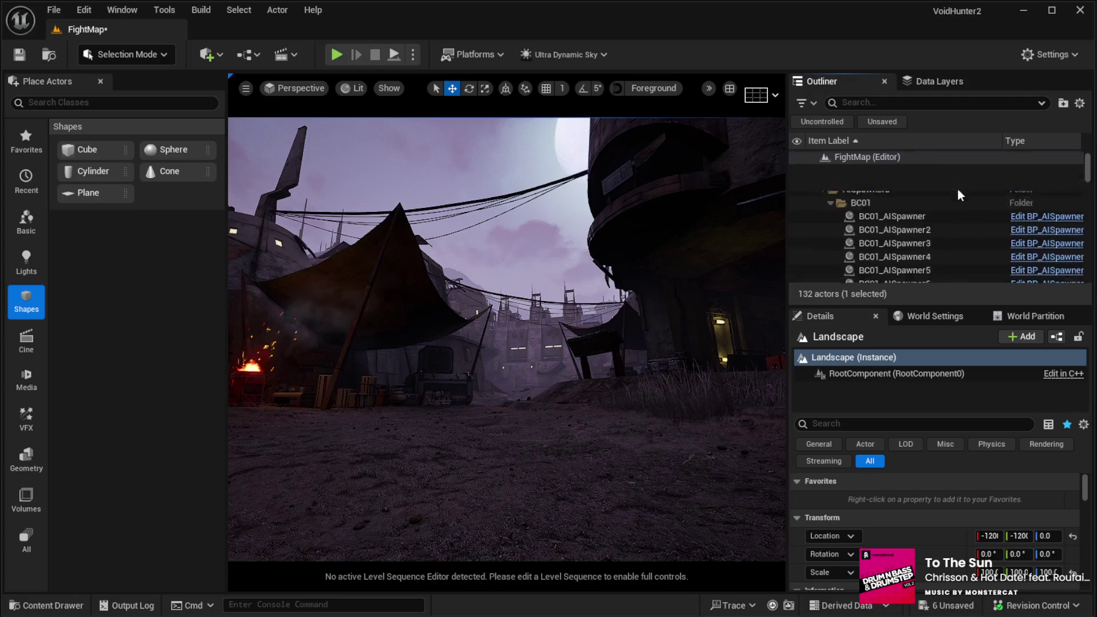
Step: Collapse the AISpawners group, select the Sky actor, and set its Time Of Day to 1100
{"action": "left_click", "coordinate": [830, 184]}
{"action": "scroll", "coordinate": [893, 219], "scroll_direction": "down", "scroll_amount": 2}
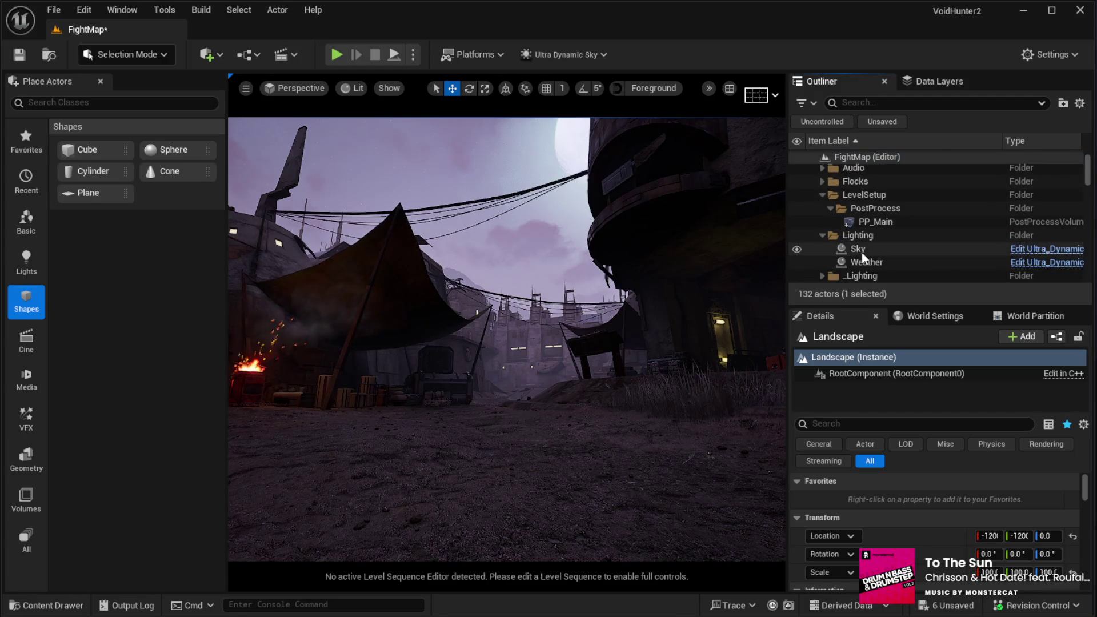
{"action": "left_click", "coordinate": [861, 251]}
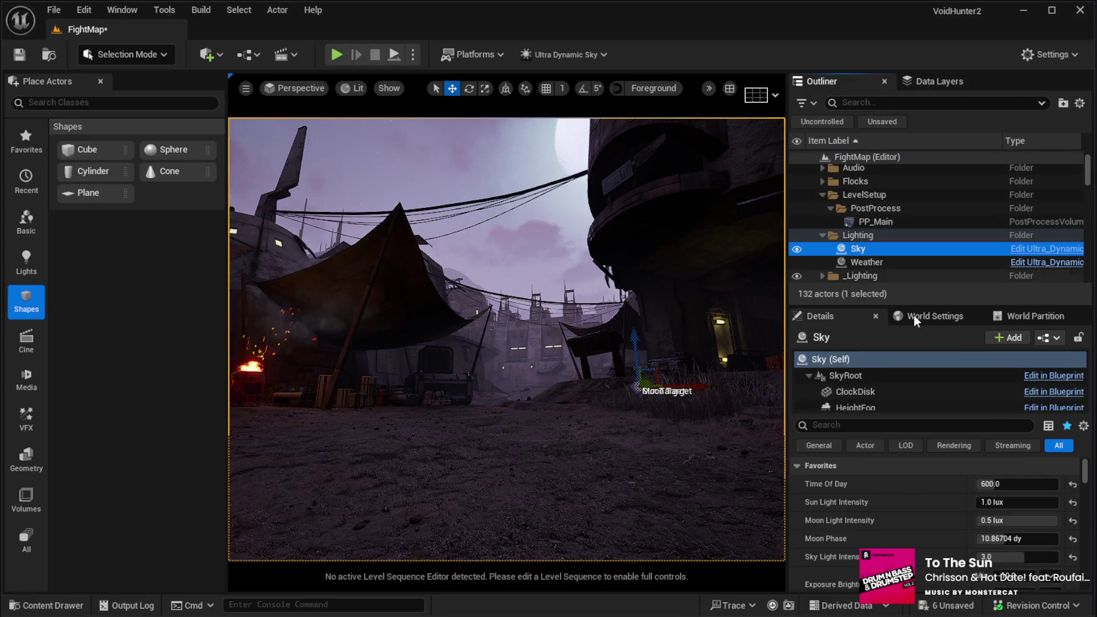
{"action": "left_click", "coordinate": [1017, 484]}
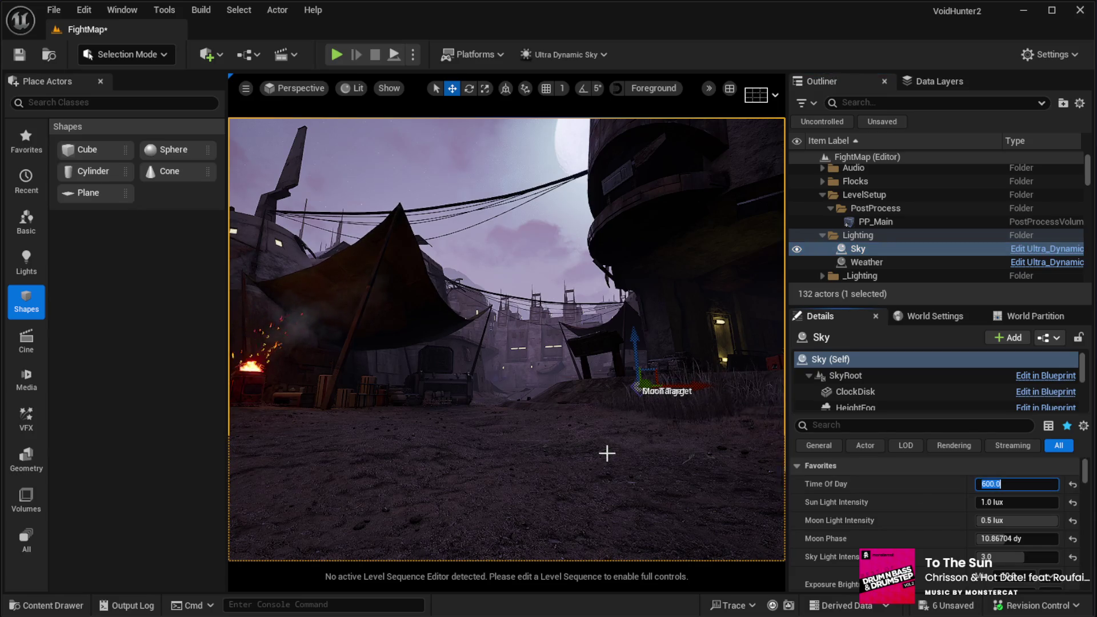
{"action": "type", "text": "1100"}
{"action": "key", "text": "Return"}
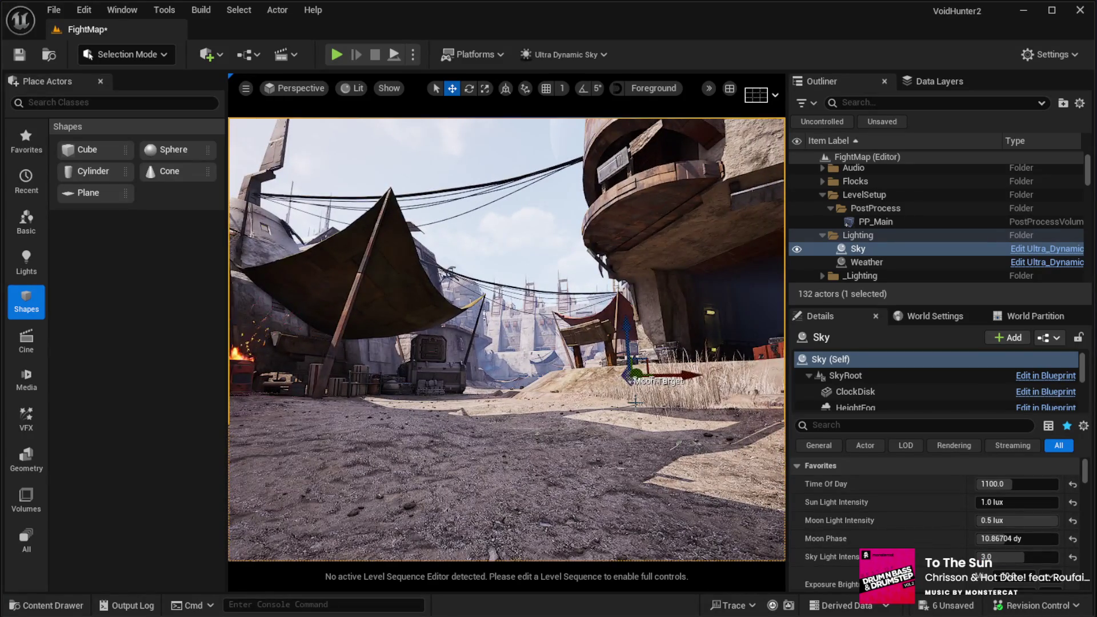
Step: Set the Sky's Sky Light Intensity to 2.0
{"action": "left_click", "coordinate": [999, 562]}
{"action": "type", "text": "2"}
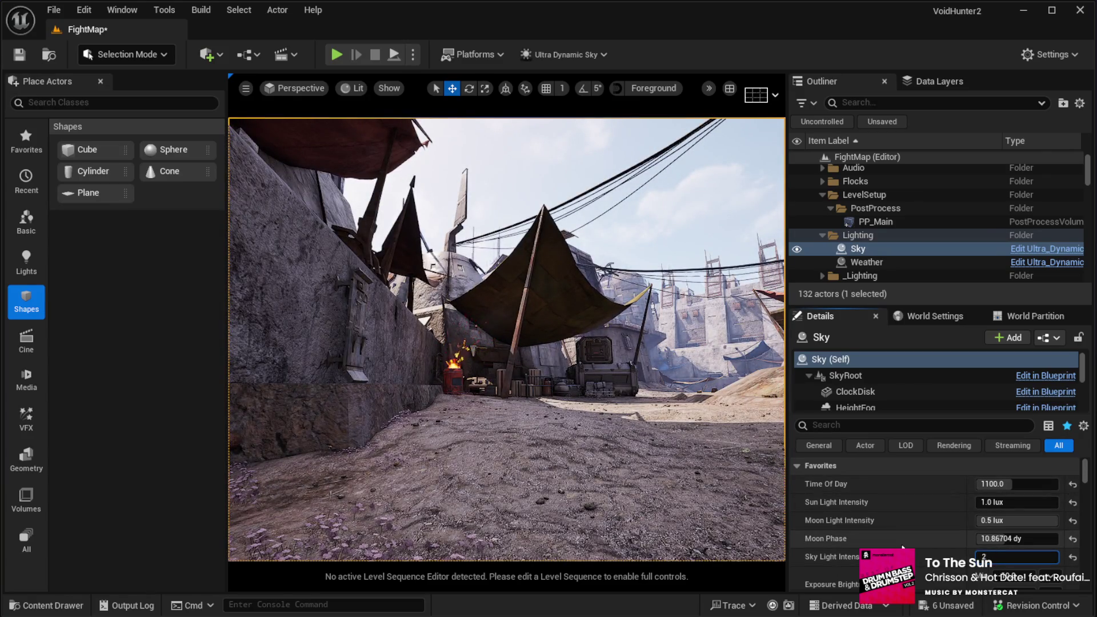
{"action": "key", "text": "Return"}
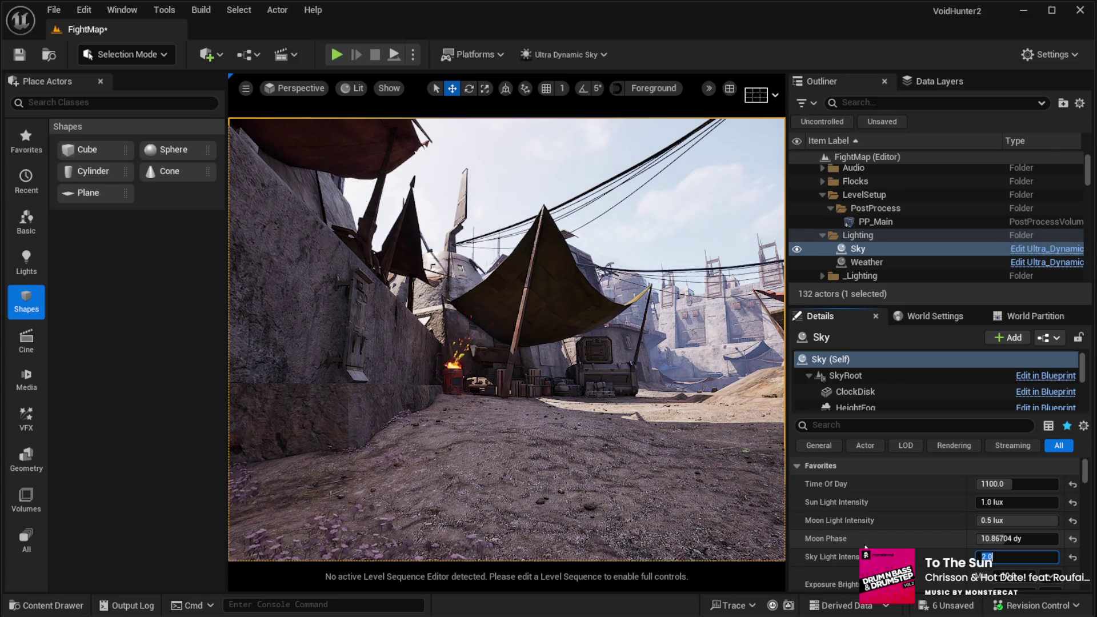
Step: Fly the viewport camera through the market to the AI spawner capsule by the stone wall
{"action": "key", "text": "f"}
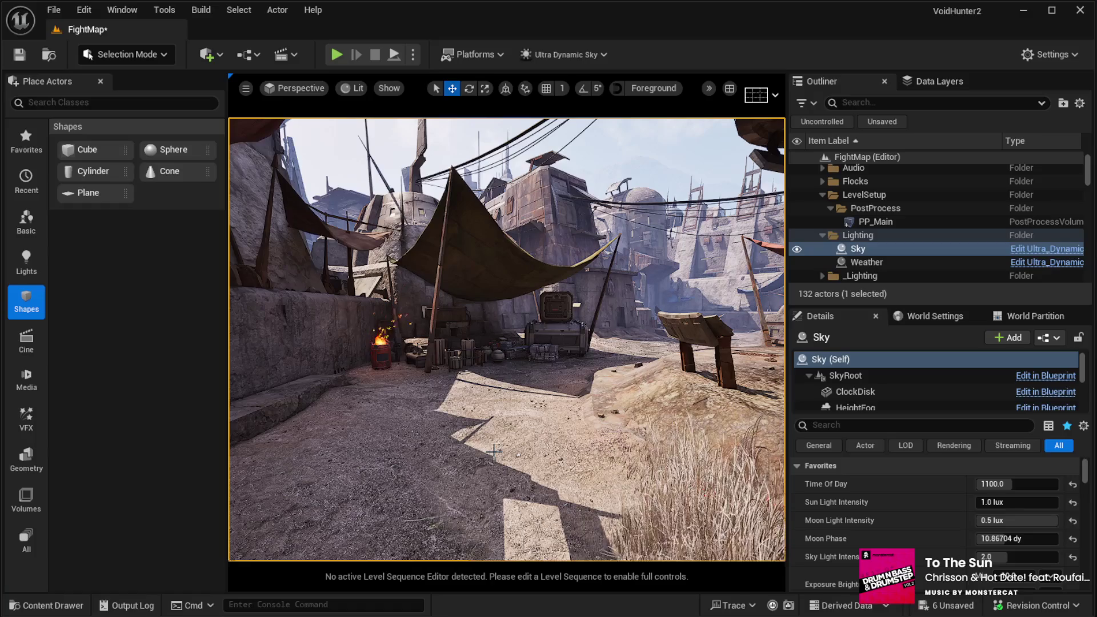
{"action": "left_click_drag", "start_coordinate": [519, 406], "coordinate": [520, 407]}
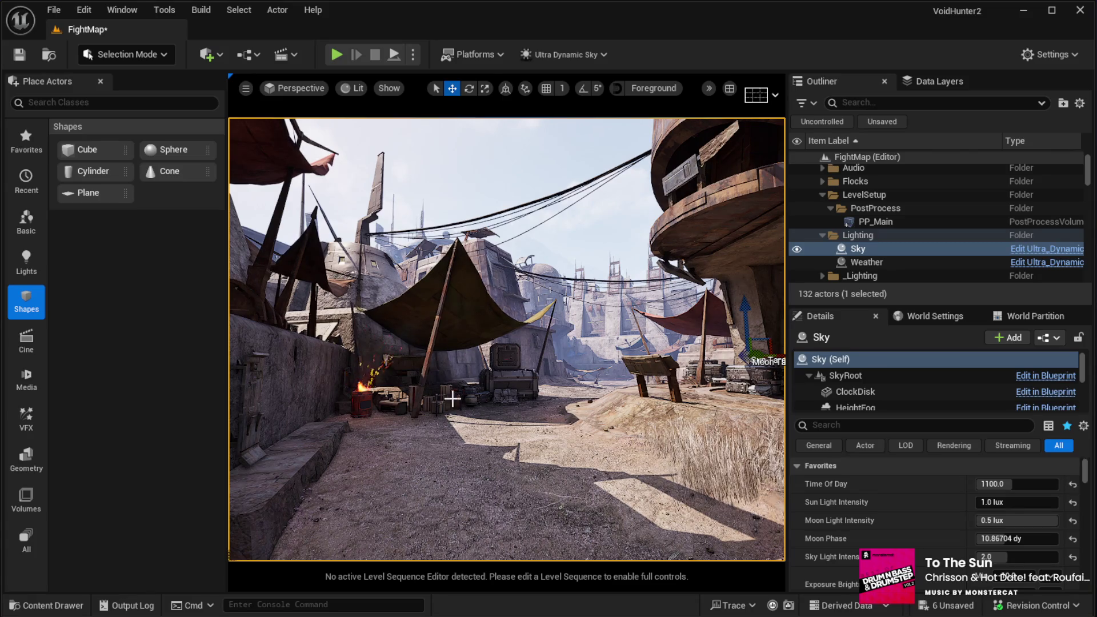
{"action": "left_click_drag", "start_coordinate": [519, 407], "coordinate": [537, 392]}
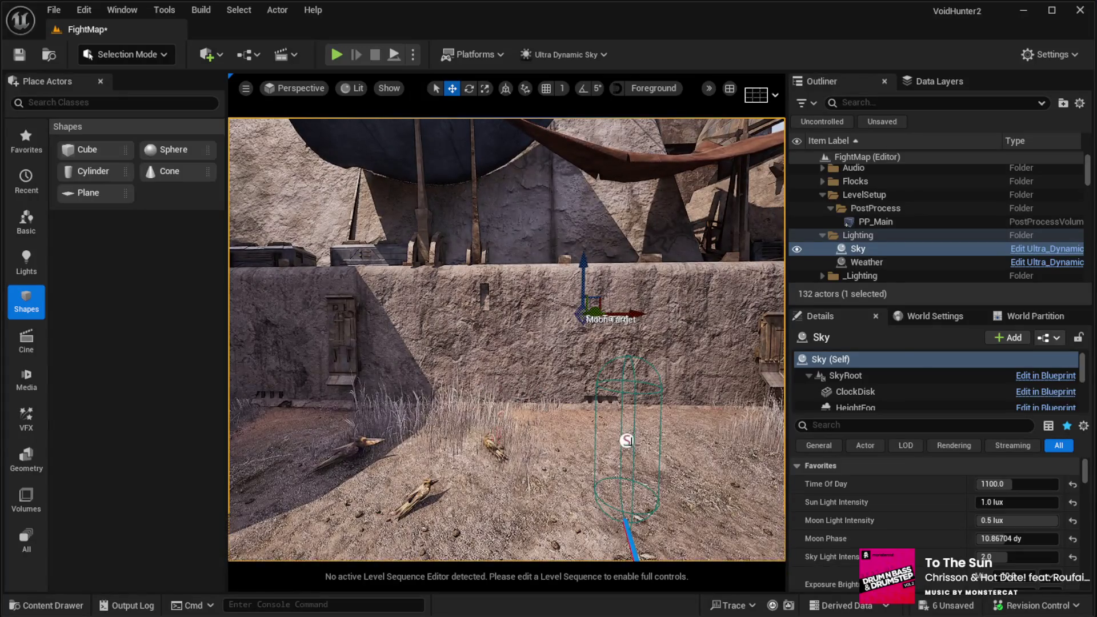
Step: Select the spawner capsule by the wall, tick AI Has Shield and enter Shields Health 200
{"action": "left_click", "coordinate": [629, 440]}
{"action": "scroll", "coordinate": [952, 555], "scroll_direction": "down", "scroll_amount": 2}
{"action": "scroll", "coordinate": [950, 550], "scroll_direction": "down", "scroll_amount": 2}
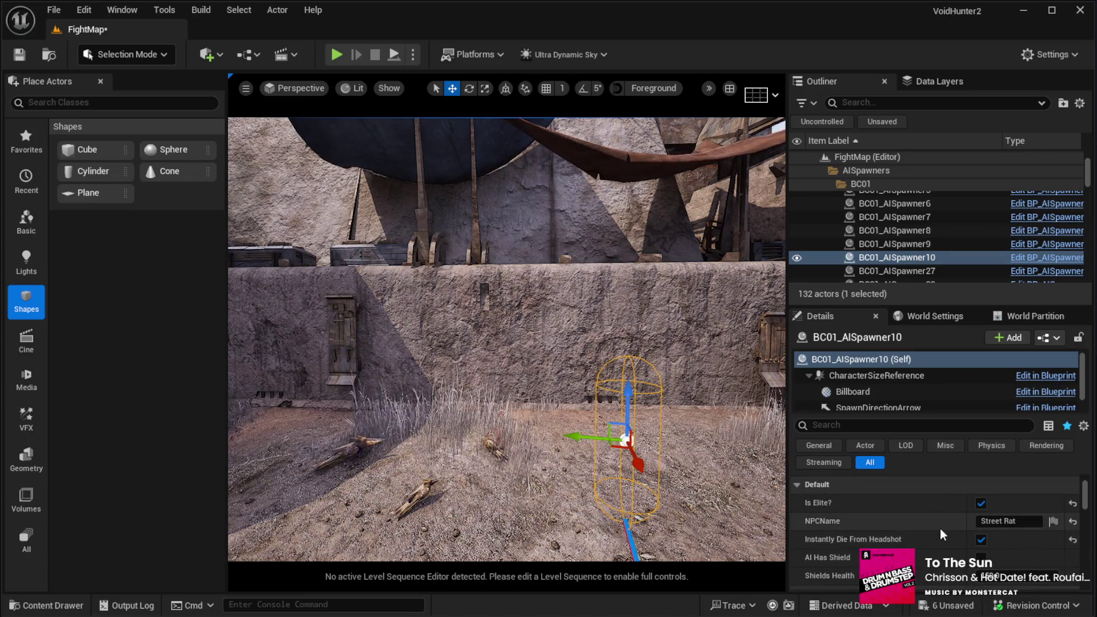
{"action": "scroll", "coordinate": [941, 529], "scroll_direction": "down", "scroll_amount": 1}
{"action": "scroll", "coordinate": [938, 537], "scroll_direction": "down", "scroll_amount": 1}
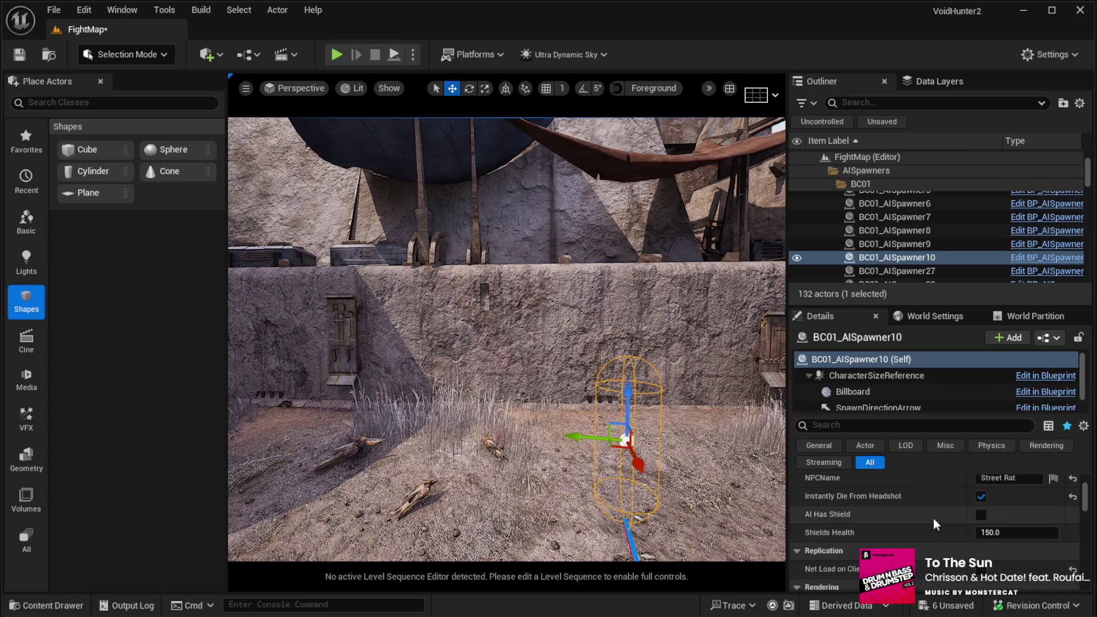
{"action": "left_click", "coordinate": [981, 515]}
{"action": "left_click", "coordinate": [1000, 535]}
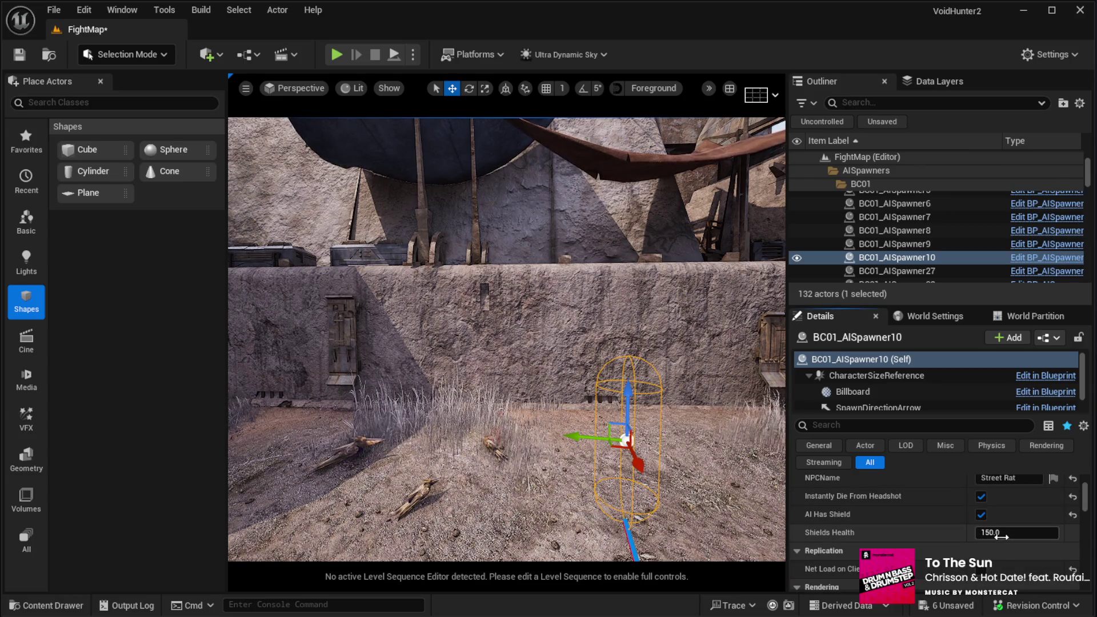
{"action": "type", "text": "200"}
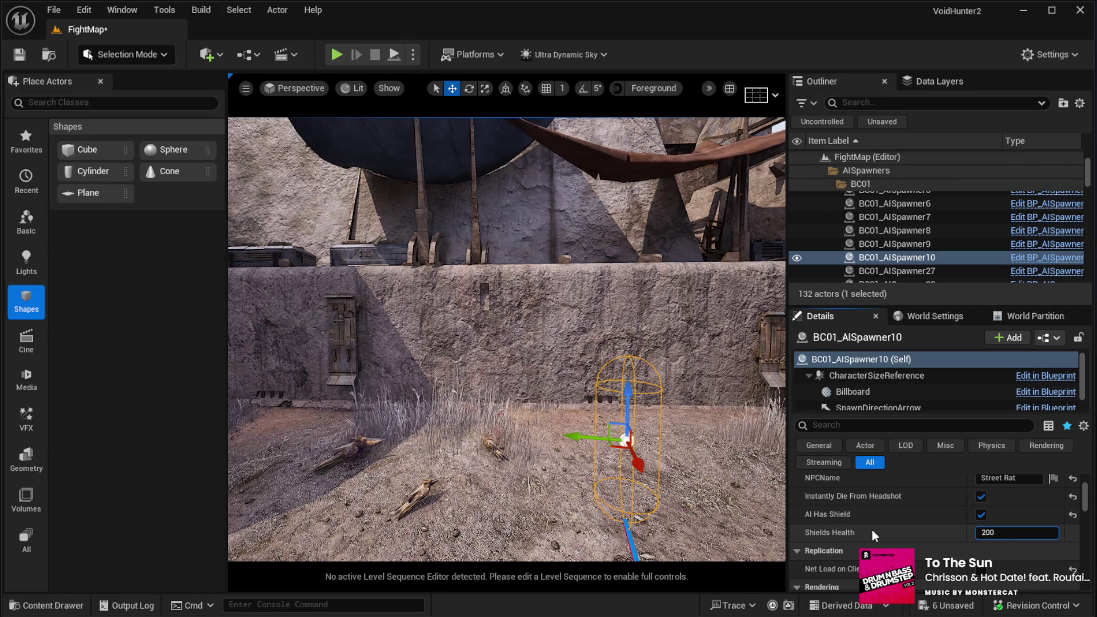
{"action": "key", "text": "Return"}
{"action": "scroll", "coordinate": [903, 521], "scroll_direction": "down", "scroll_amount": 1}
{"action": "scroll", "coordinate": [916, 515], "scroll_direction": "down", "scroll_amount": 6}
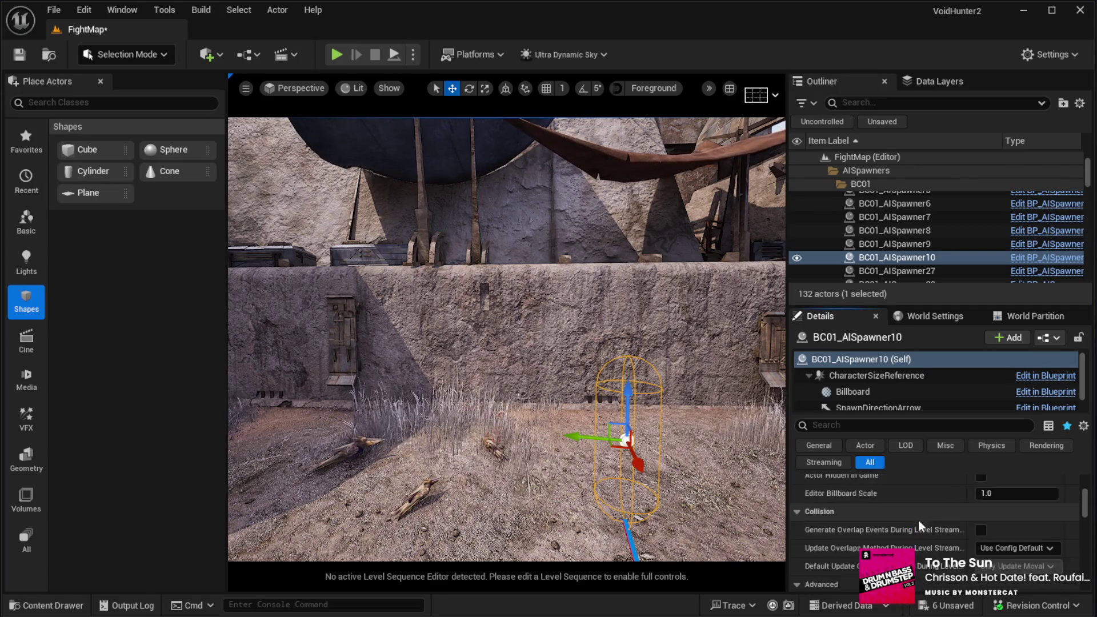
{"action": "scroll", "coordinate": [920, 522], "scroll_direction": "down", "scroll_amount": 5}
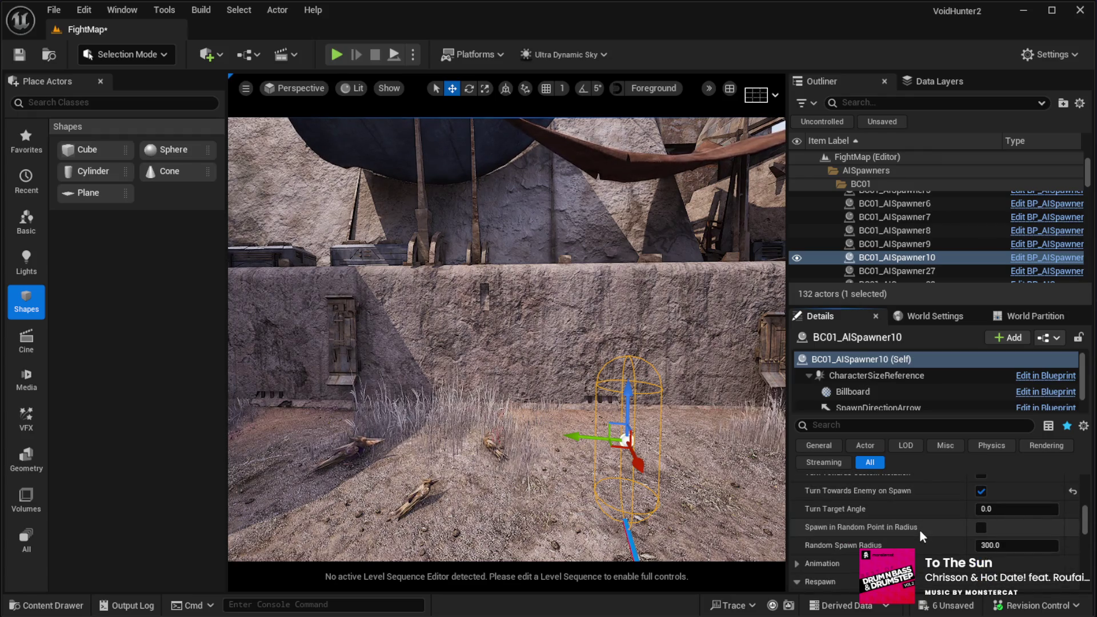
{"action": "scroll", "coordinate": [920, 529], "scroll_direction": "down", "scroll_amount": 5}
{"action": "scroll", "coordinate": [911, 527], "scroll_direction": "up", "scroll_amount": 10}
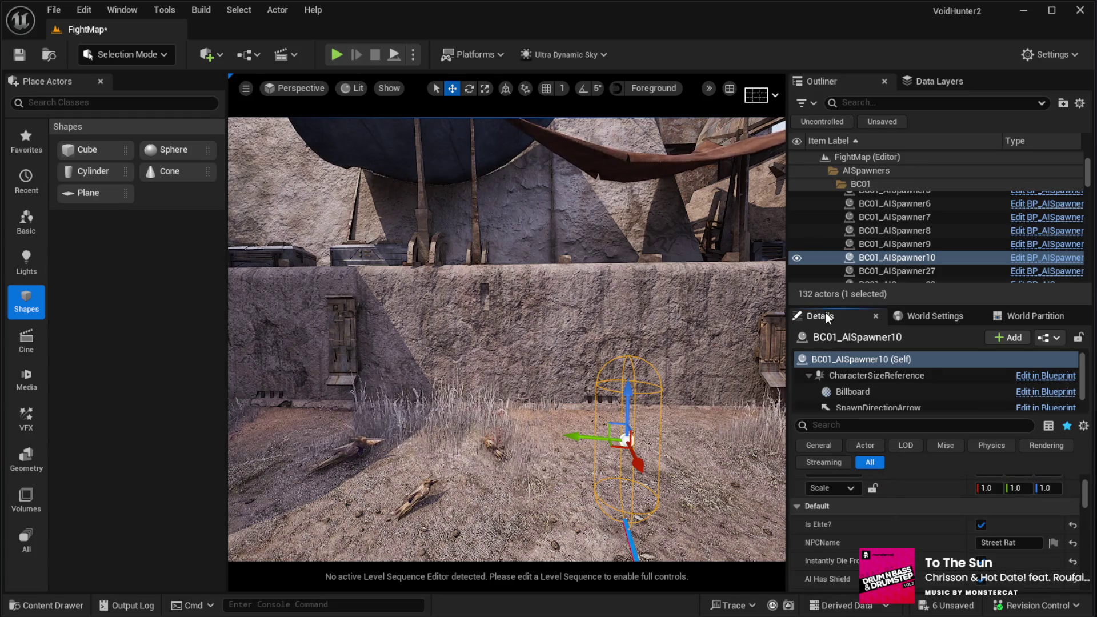
Step: Enlarge the Details panel by raising the Outliner splitter and widening the value column
{"action": "left_click_drag", "start_coordinate": [825, 307], "coordinate": [823, 215]}
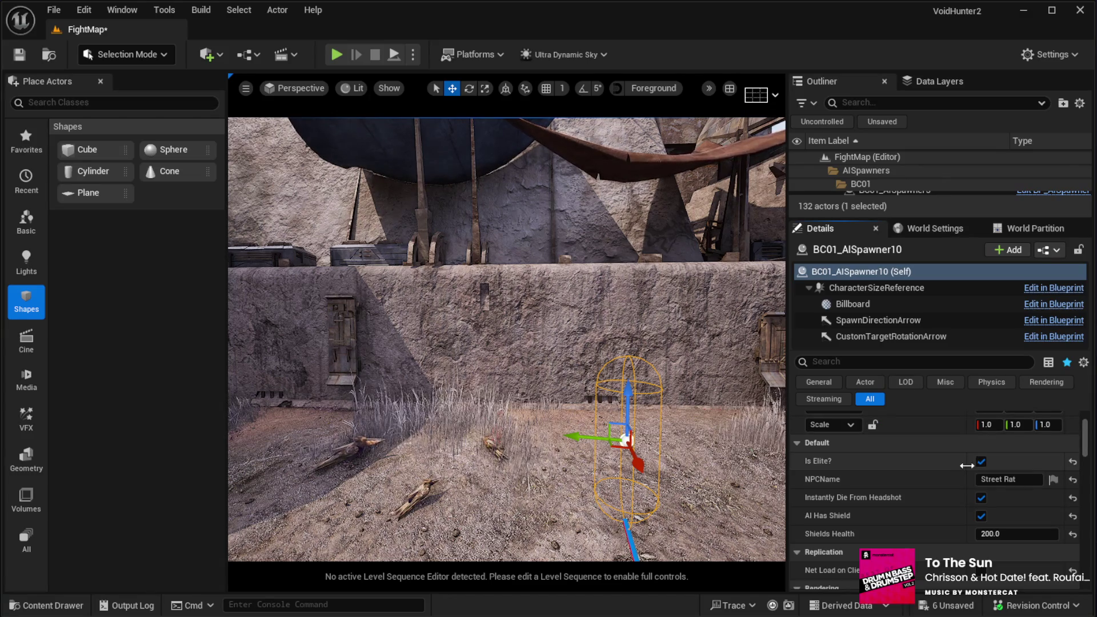
{"action": "left_click_drag", "start_coordinate": [965, 465], "coordinate": [926, 466]}
{"action": "left_click_drag", "start_coordinate": [1085, 450], "coordinate": [1083, 506]}
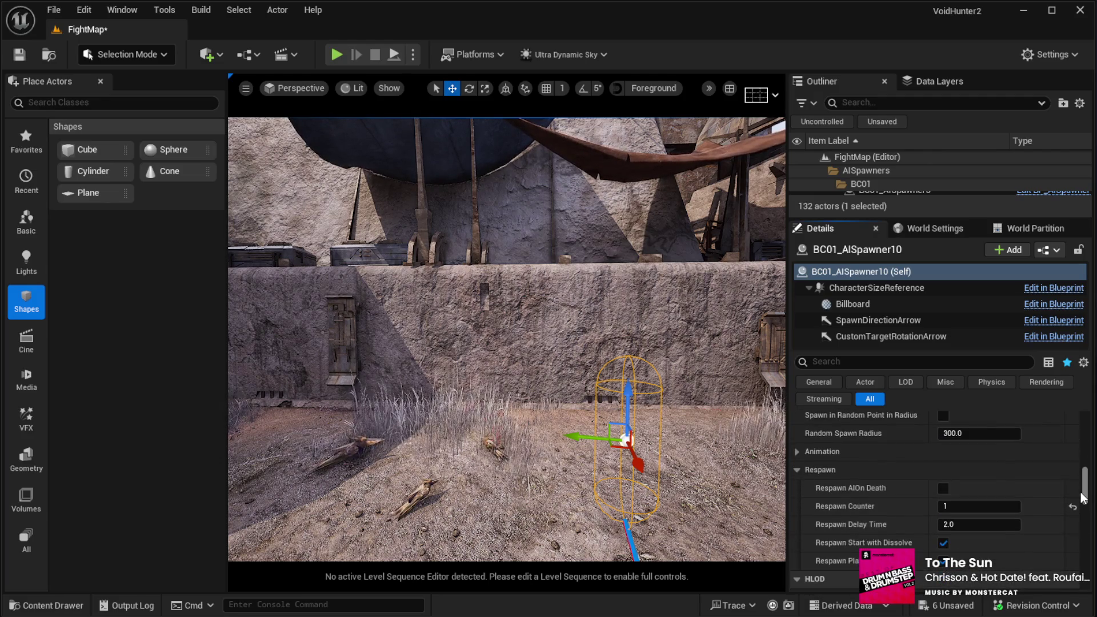
Step: Review the loadout: DA_PistolScifi, DA_AutomaticRifle, Slot02 equipped and DA_FragGrenade
{"action": "scroll", "coordinate": [1023, 507], "scroll_direction": "down", "scroll_amount": 10}
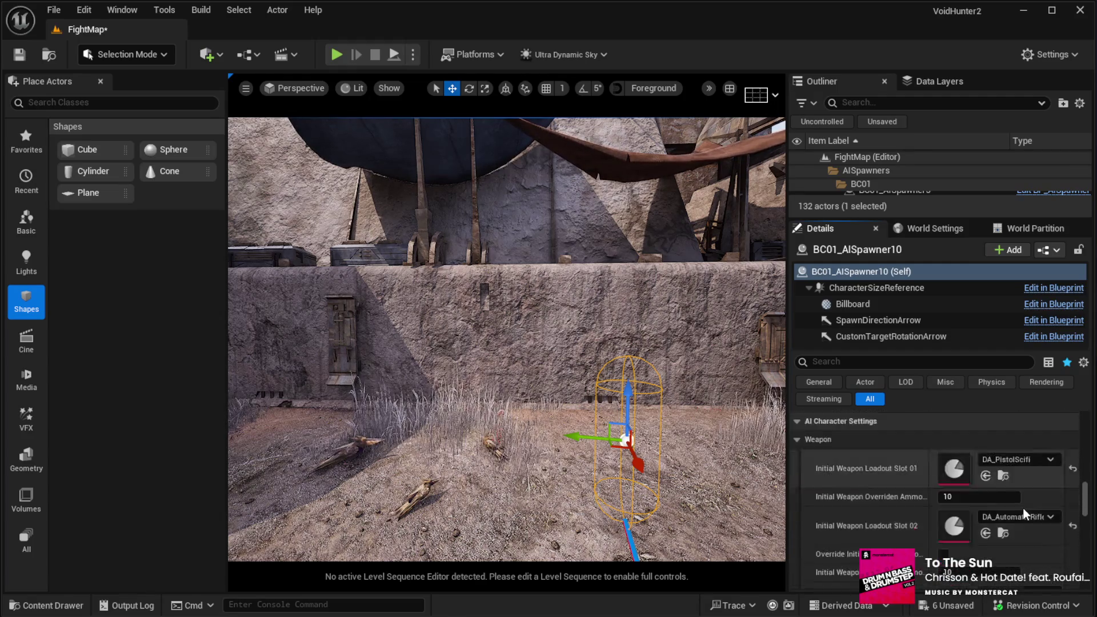
{"action": "scroll", "coordinate": [1023, 506], "scroll_direction": "up", "scroll_amount": 4}
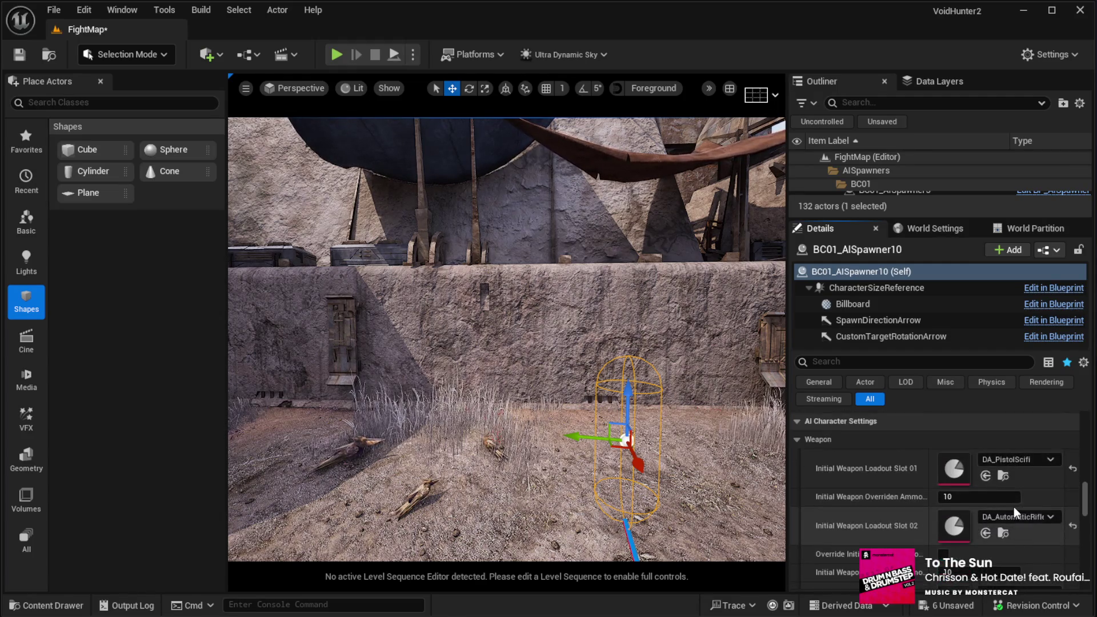
{"action": "scroll", "coordinate": [1029, 497], "scroll_direction": "down", "scroll_amount": 2}
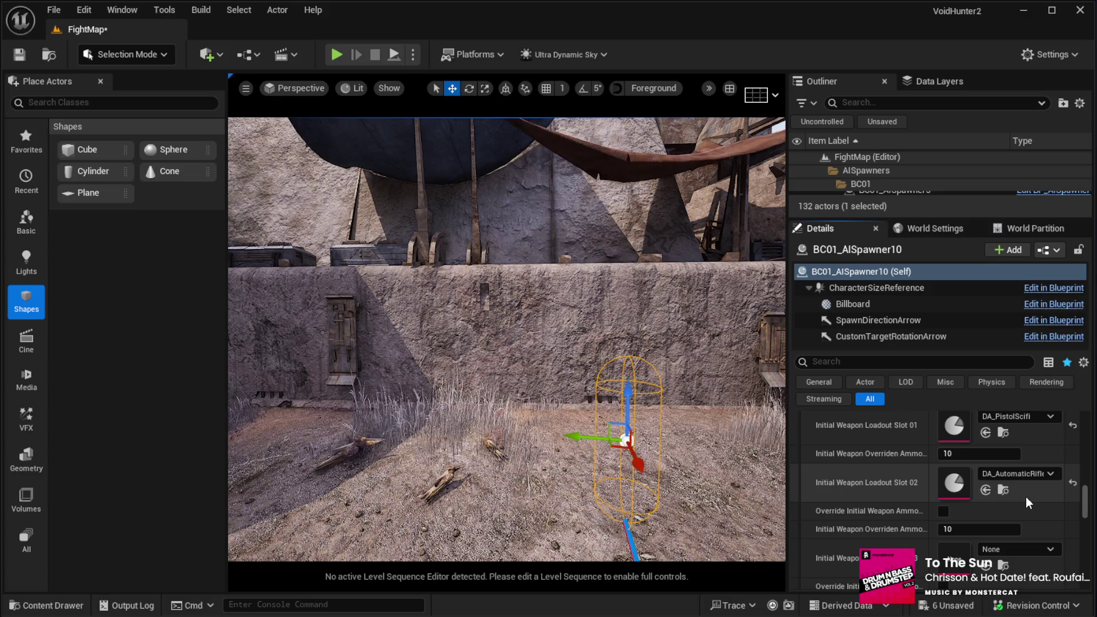
{"action": "scroll", "coordinate": [1027, 496], "scroll_direction": "down", "scroll_amount": 5}
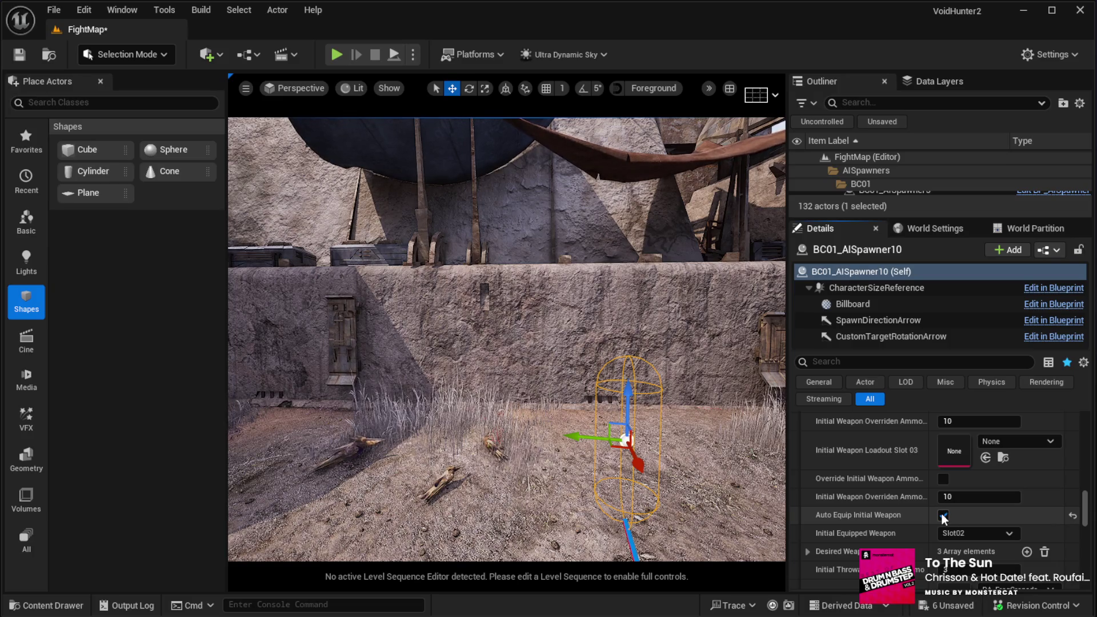
{"action": "scroll", "coordinate": [1028, 513], "scroll_direction": "up", "scroll_amount": 4}
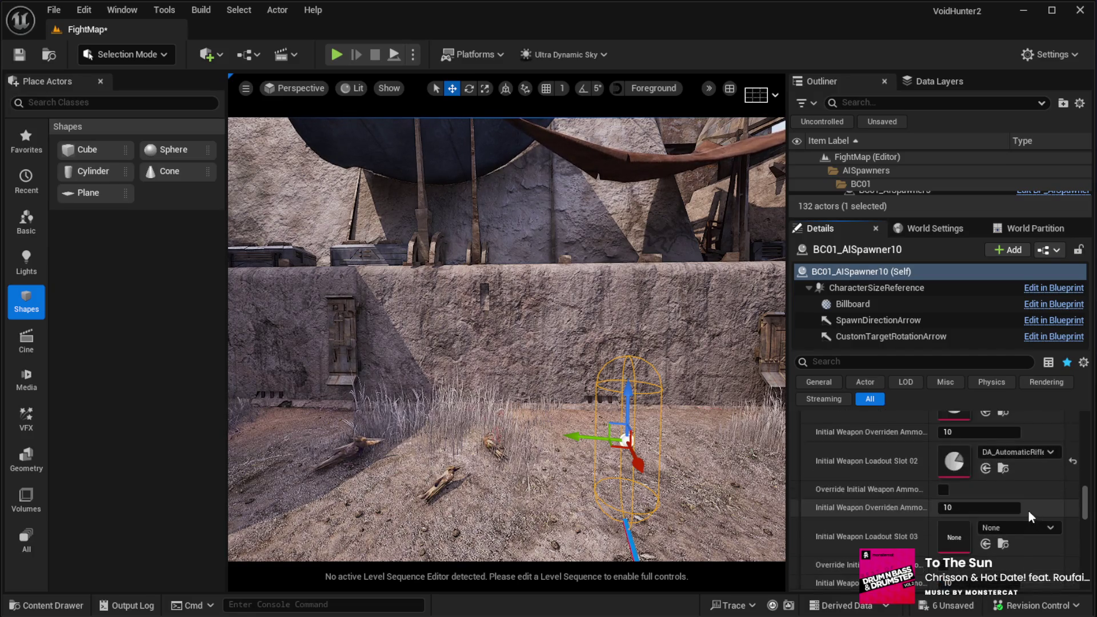
{"action": "scroll", "coordinate": [1020, 499], "scroll_direction": "down", "scroll_amount": 4}
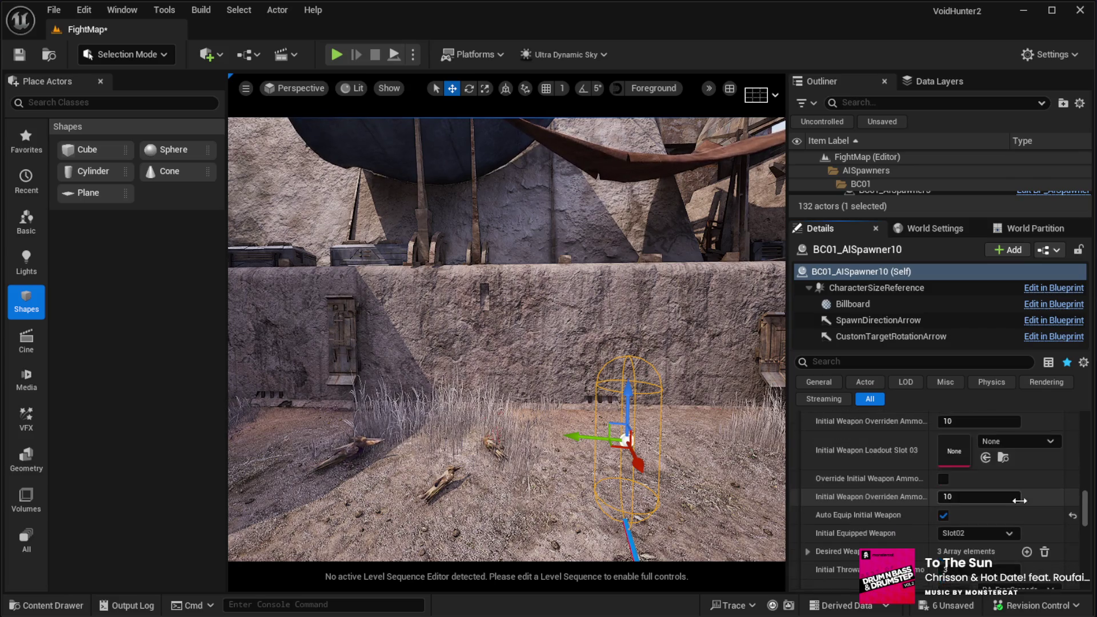
{"action": "scroll", "coordinate": [1020, 501], "scroll_direction": "down", "scroll_amount": 4}
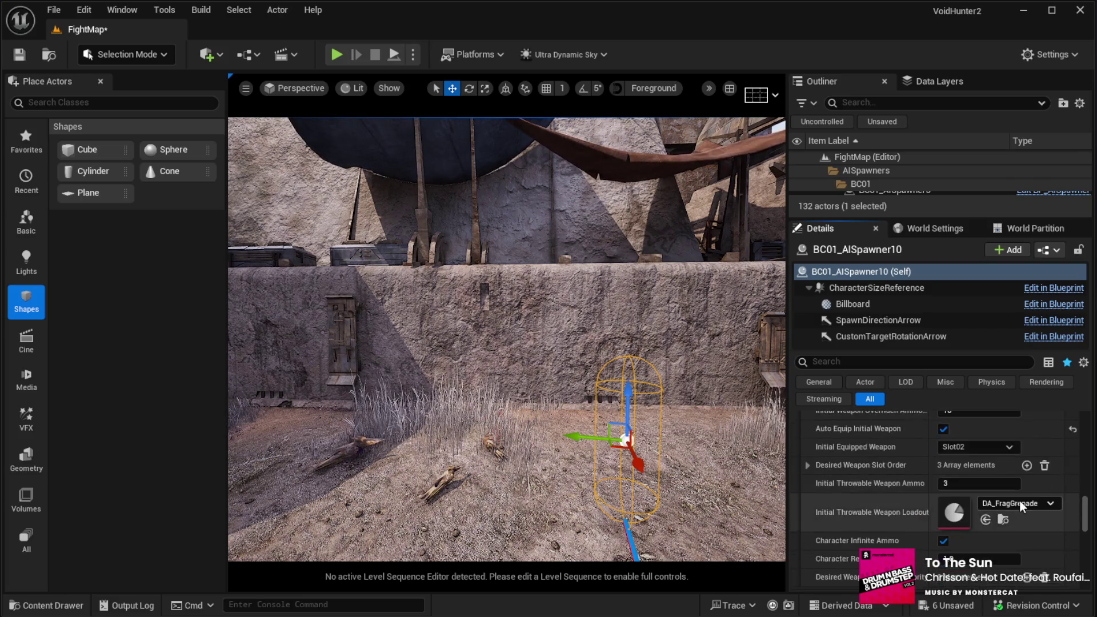
{"action": "scroll", "coordinate": [1020, 504], "scroll_direction": "down", "scroll_amount": 5}
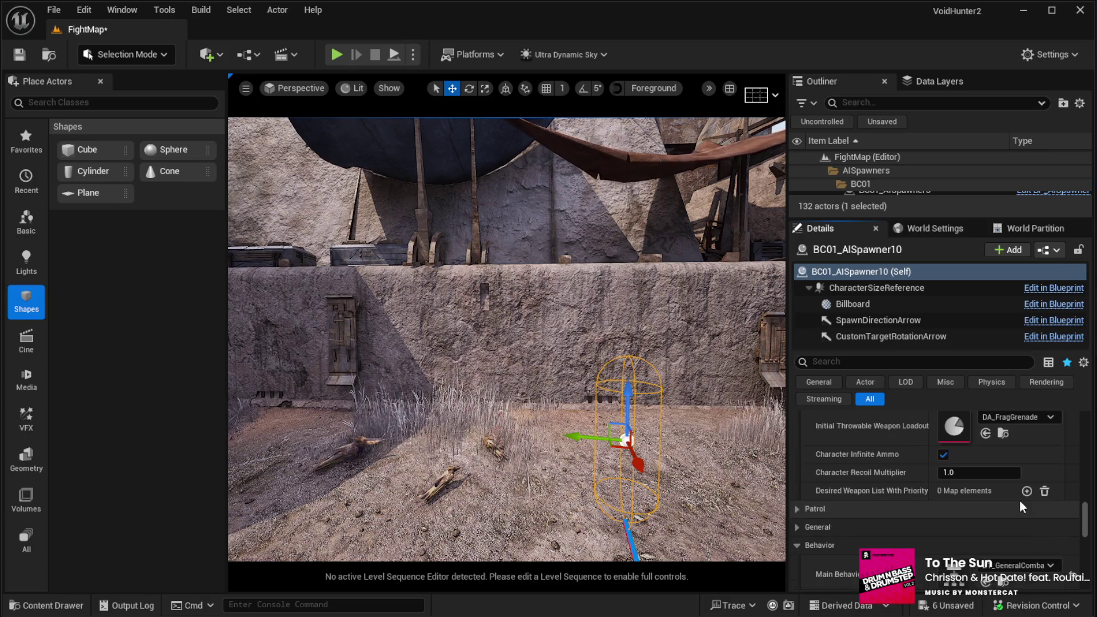
Step: Under General, set AI's Health and AI's Health Max to 250 on BC01_AISpawner10
{"action": "left_click", "coordinate": [797, 486]}
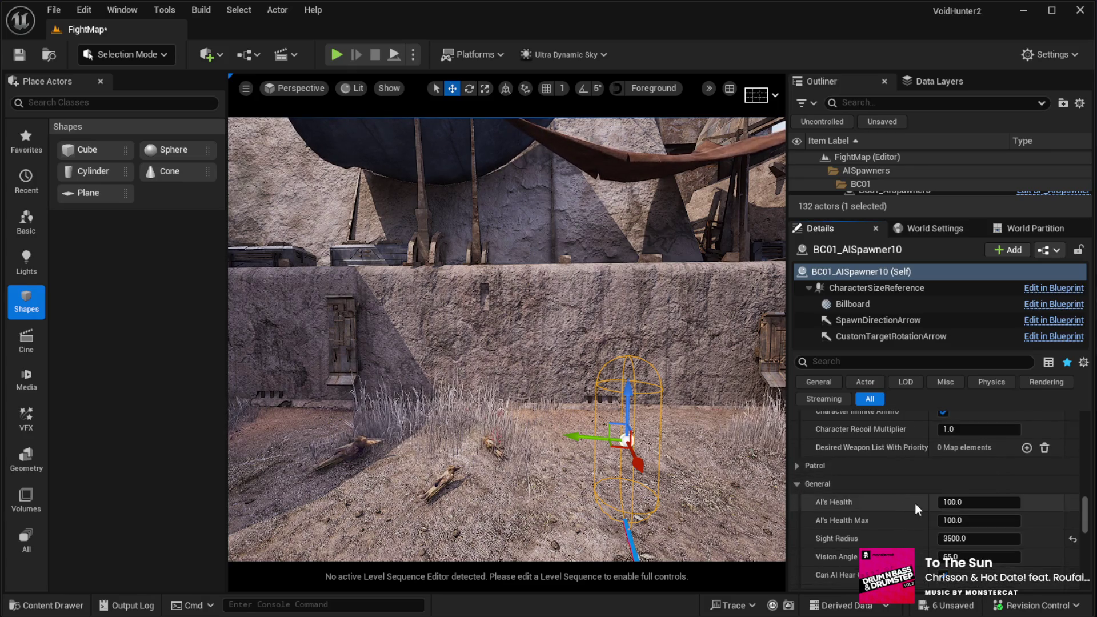
{"action": "left_click", "coordinate": [971, 503]}
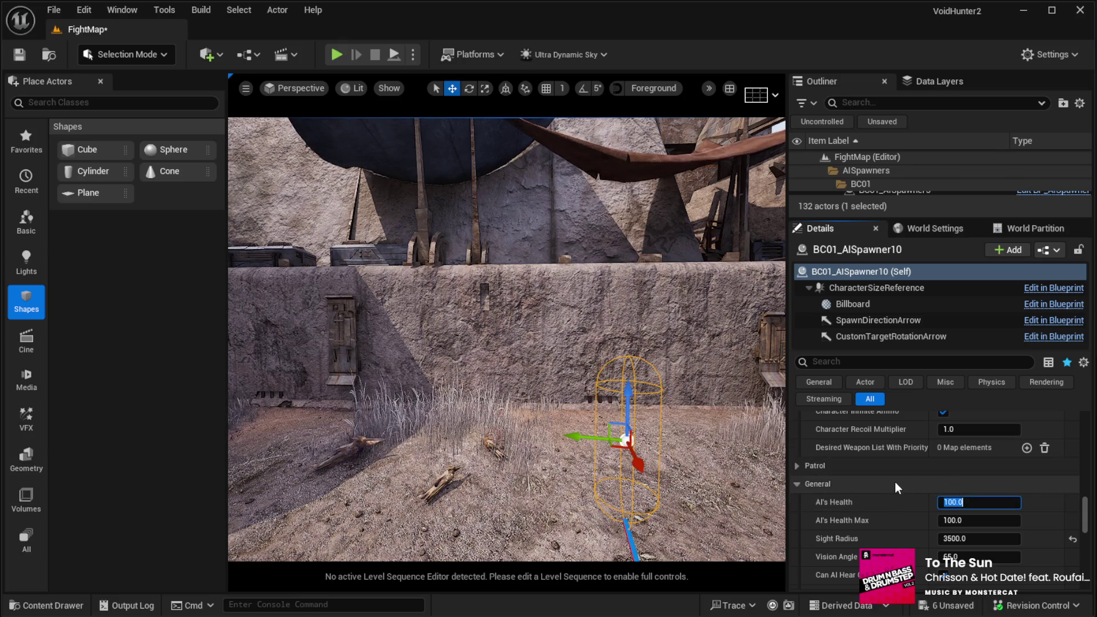
{"action": "type", "text": "250"}
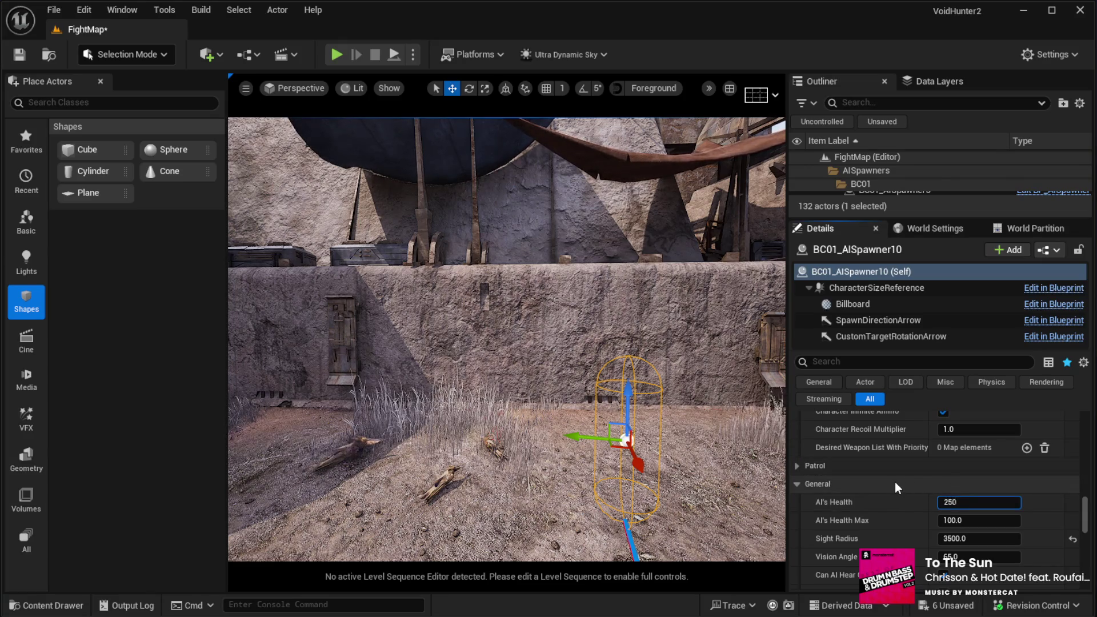
{"action": "key", "text": "Return"}
{"action": "key", "text": "Tab"}
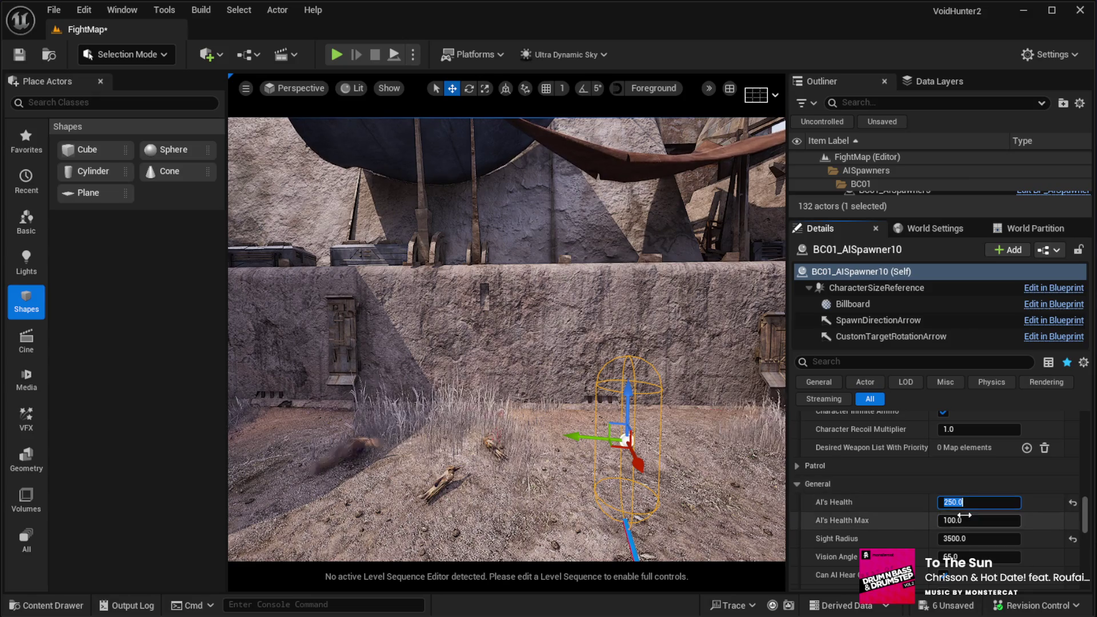
{"action": "type", "text": "250"}
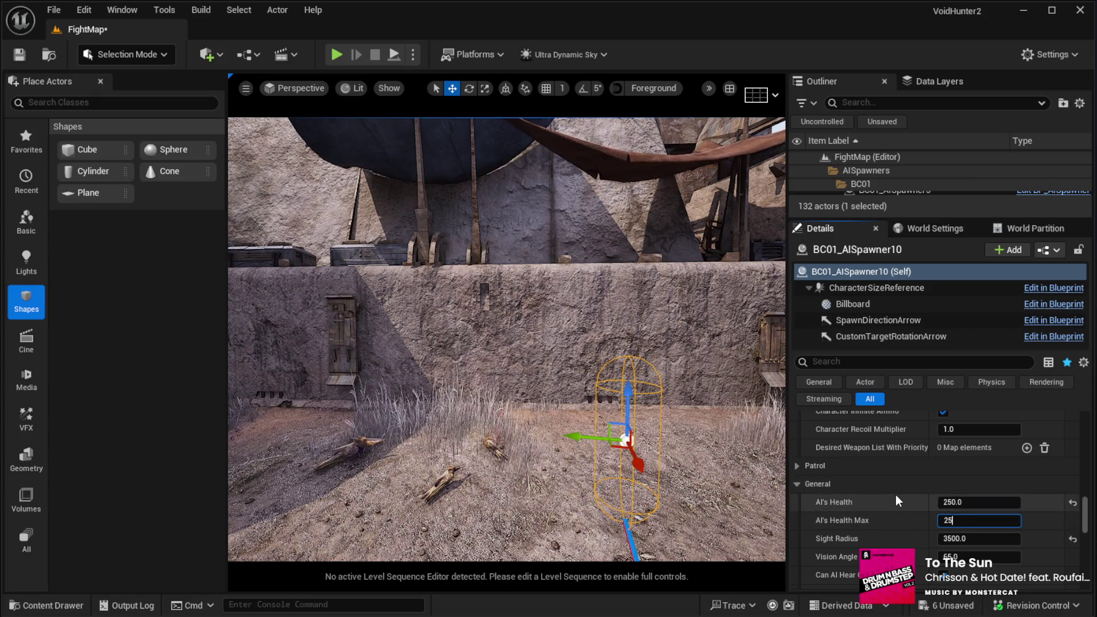
{"action": "key", "text": "Return"}
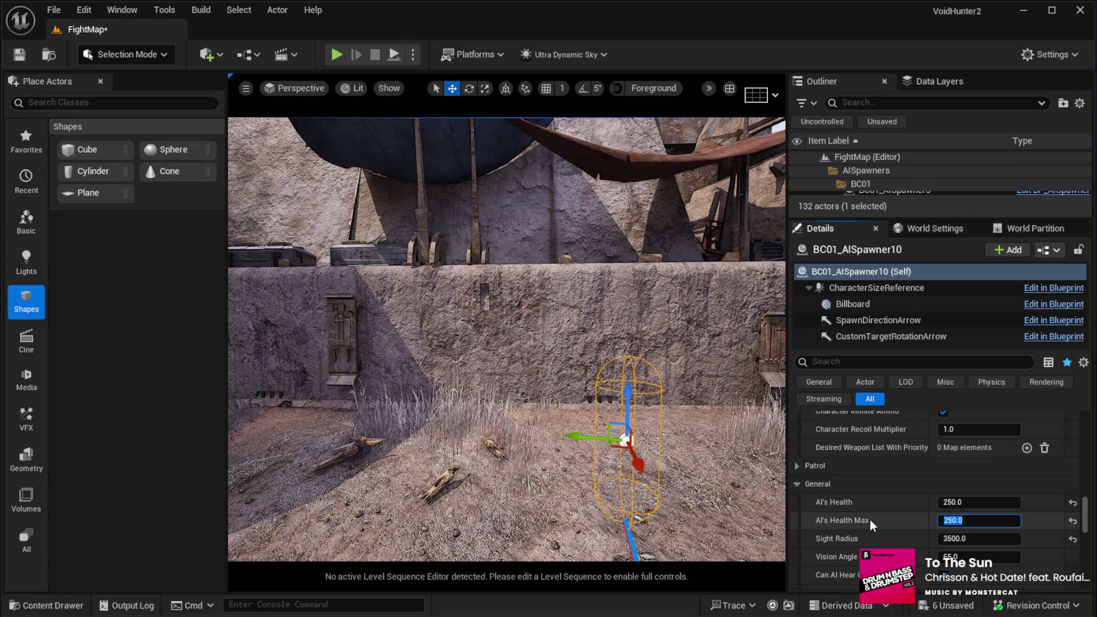
{"action": "mouse_move", "coordinate": [579, 476]}
{"action": "left_mouse_down"}
{"action": "mouse_move", "coordinate": [634, 476]}
{"action": "mouse_move", "coordinate": [583, 502]}
{"action": "mouse_move", "coordinate": [589, 532]}
{"action": "mouse_move", "coordinate": [571, 354]}
{"action": "left_mouse_up"}
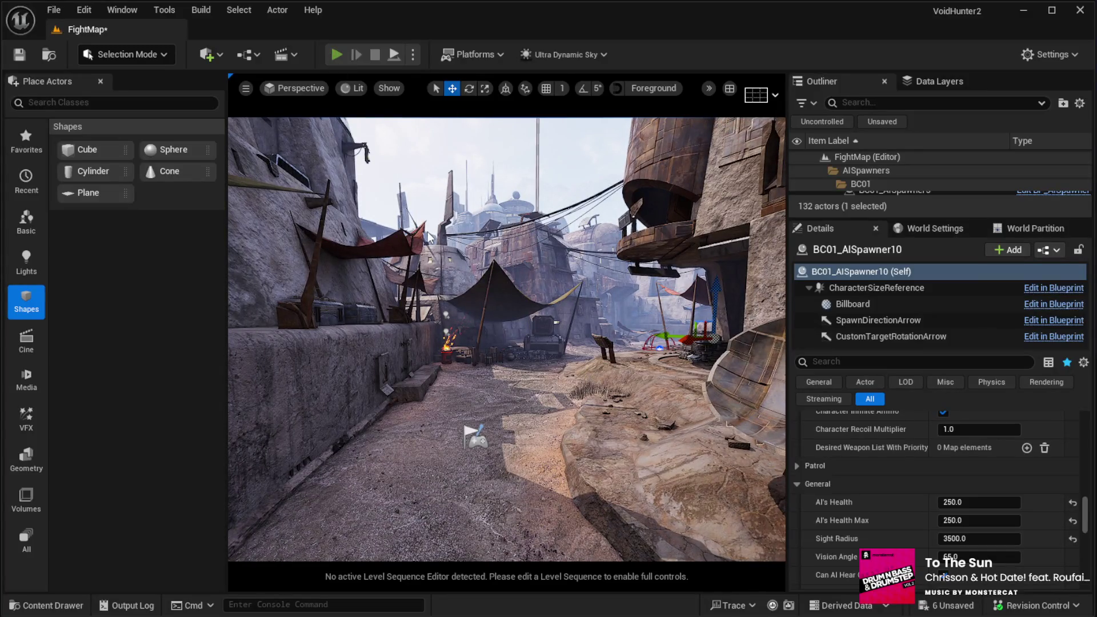
Step: Start a Play In Editor session in full-screen immersive mode
{"action": "key", "text": "alt+p"}
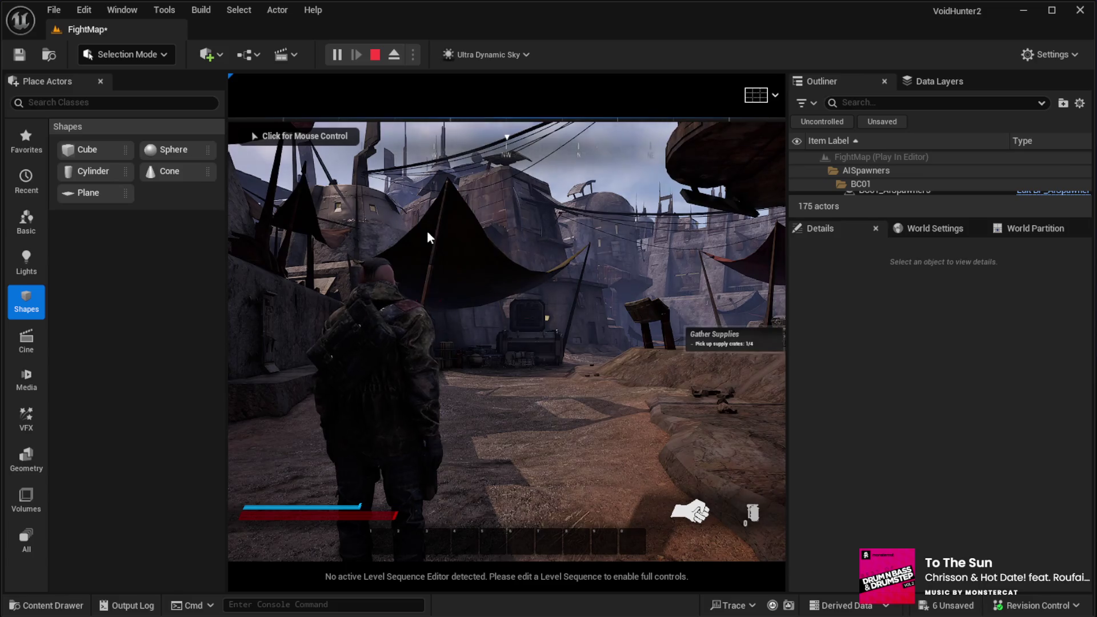
{"action": "key", "text": "F11"}
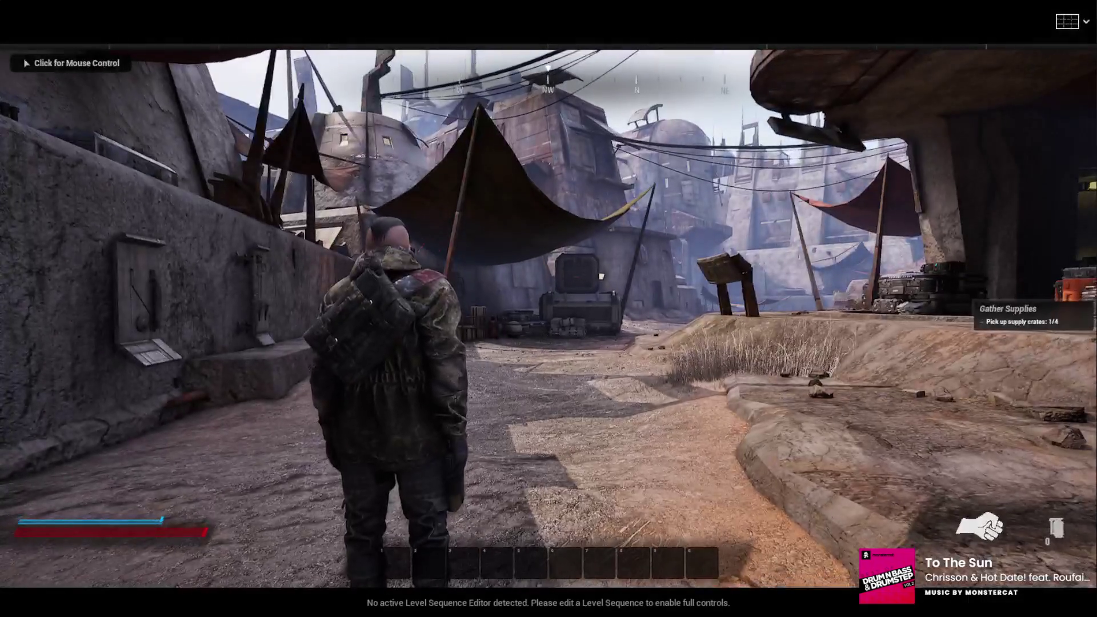
{"action": "left_click", "coordinate": [549, 309]}
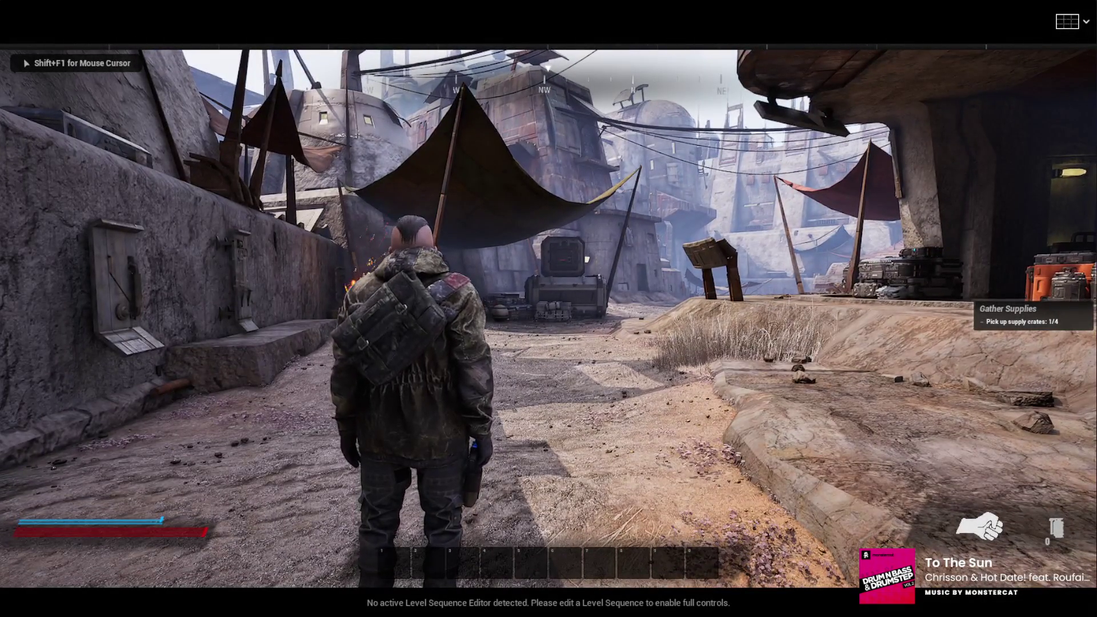
Step: Equip the pistol, aim and advance up the street toward the crates, then stop the session
{"action": "key", "text": "1"}
{"action": "right_click", "coordinate": [548, 309]}
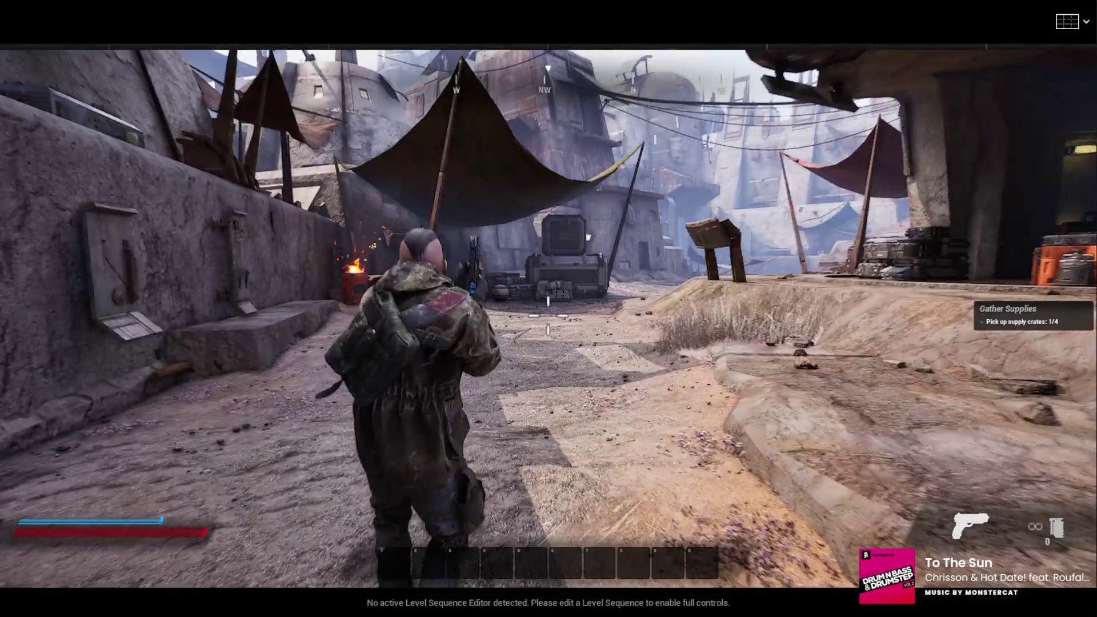
{"action": "right_click", "coordinate": [548, 309]}
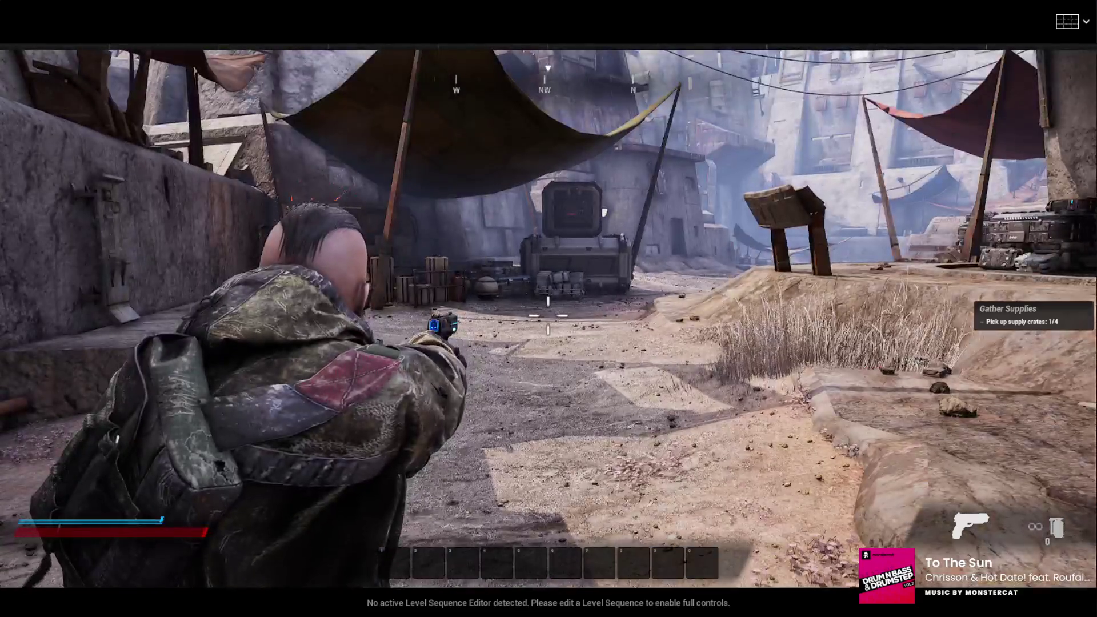
{"action": "key", "text": "w"}
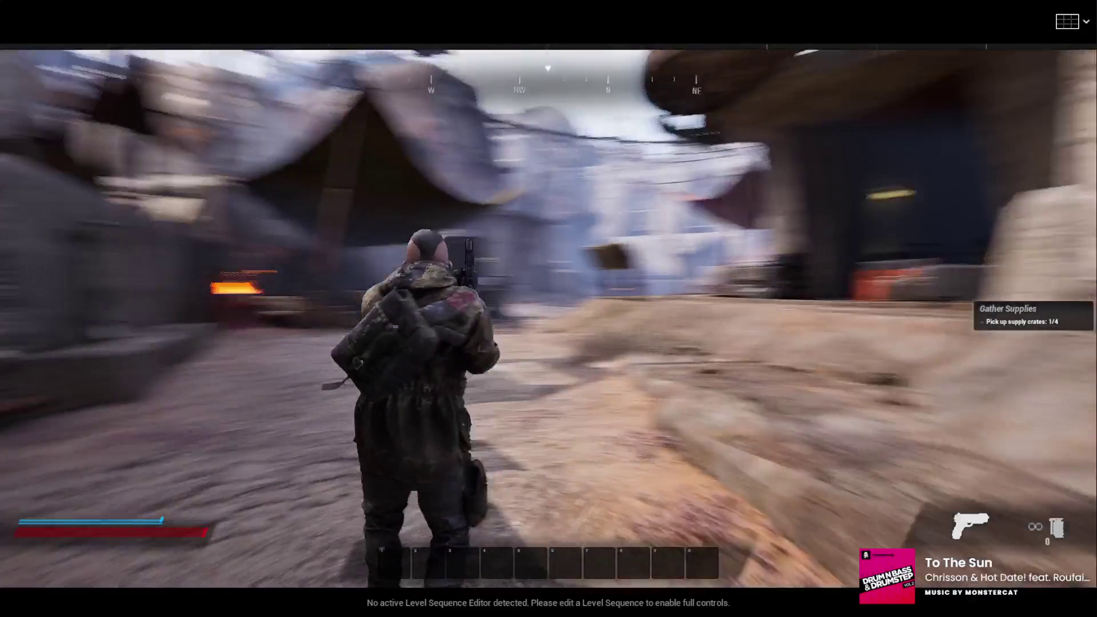
{"action": "right_click", "coordinate": [548, 309]}
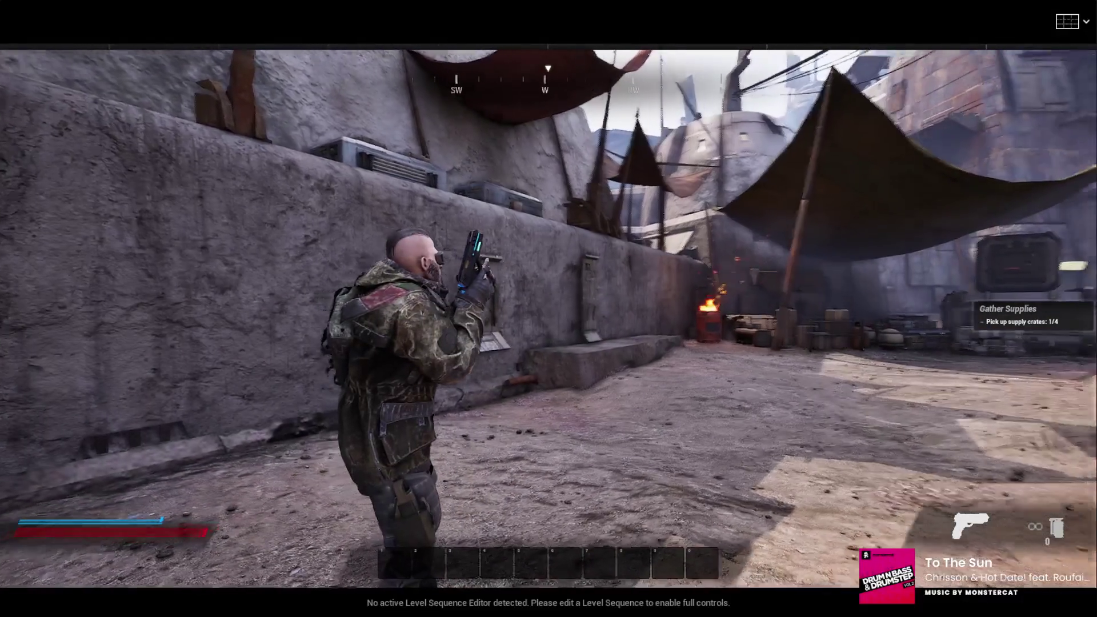
{"action": "key", "text": "w"}
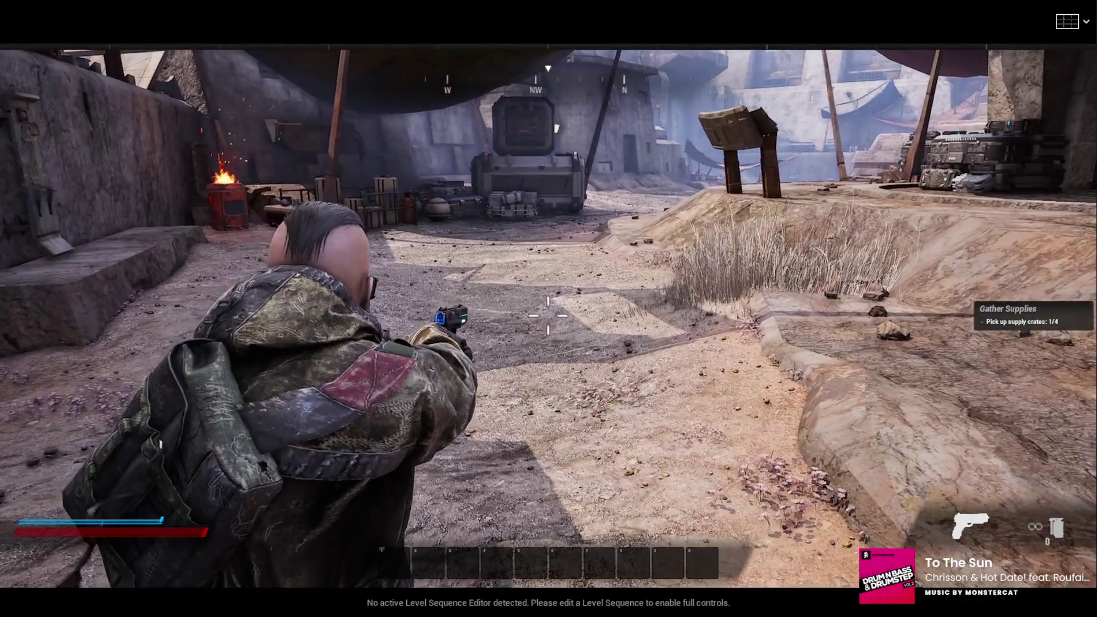
{"action": "key", "text": "w"}
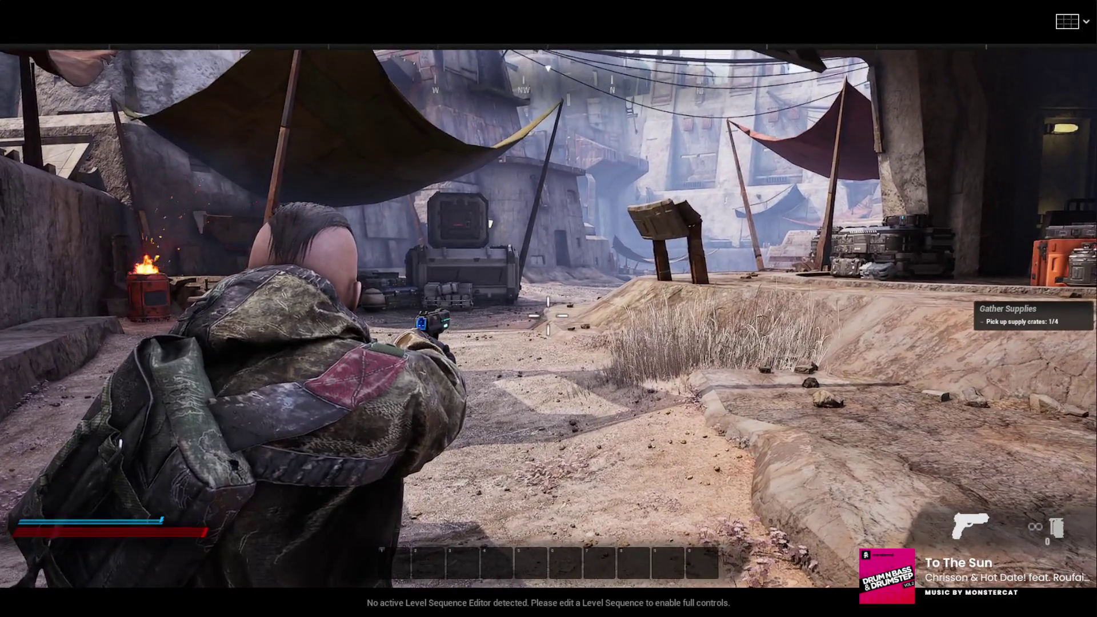
{"action": "key", "text": "w"}
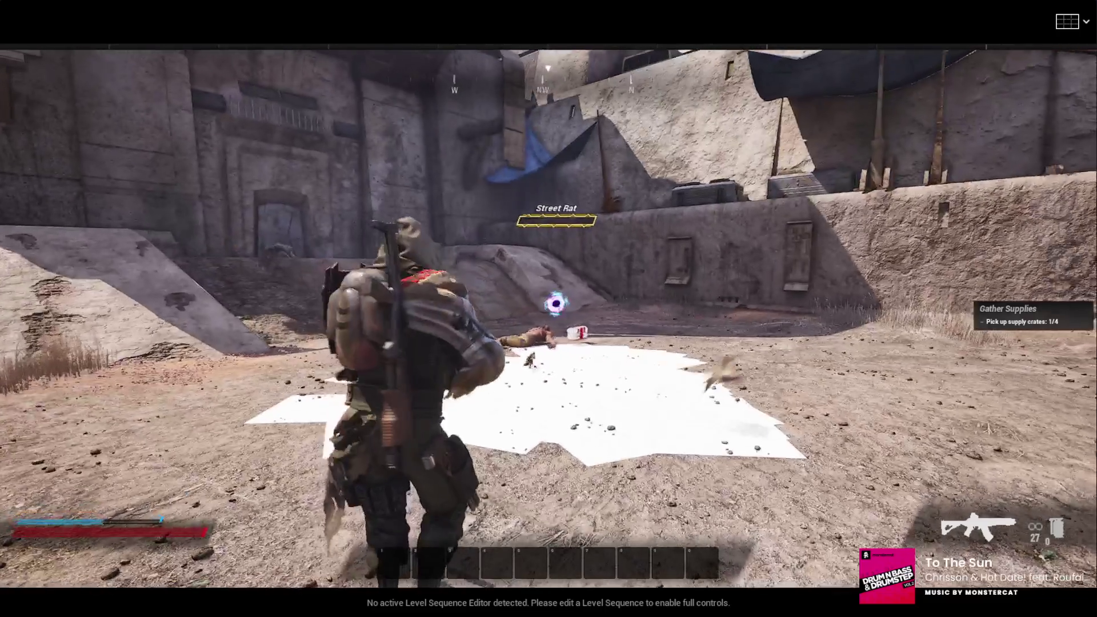
{"action": "key", "text": "Escape"}
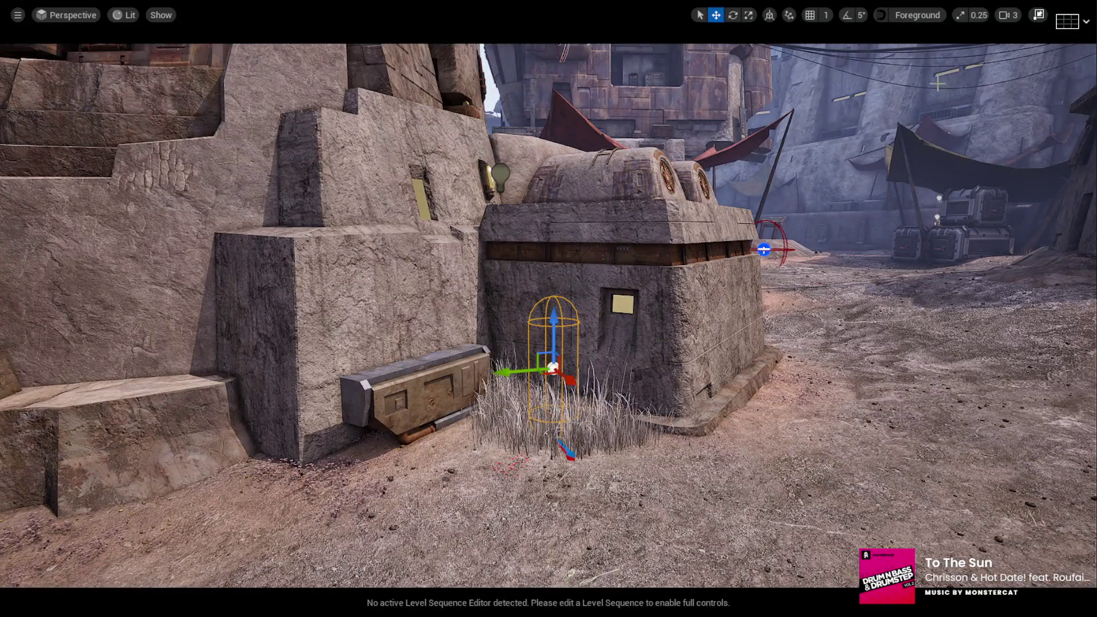
Step: Restore the editor layout and tick No Reaction For Enemies on BC01_AISpawner2
{"action": "left_click", "coordinate": [1039, 15]}
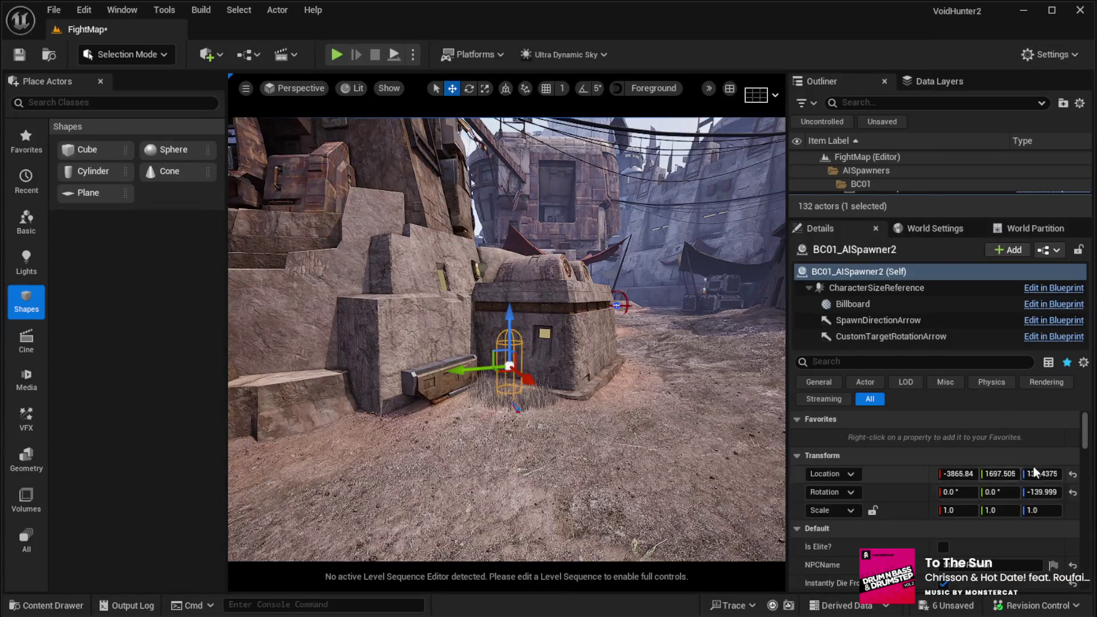
{"action": "mouse_move", "coordinate": [1086, 441]}
{"action": "left_mouse_down"}
{"action": "mouse_move", "coordinate": [1086, 496]}
{"action": "mouse_move", "coordinate": [1085, 451]}
{"action": "left_mouse_up"}
{"action": "scroll", "coordinate": [995, 480], "scroll_direction": "down", "scroll_amount": 2}
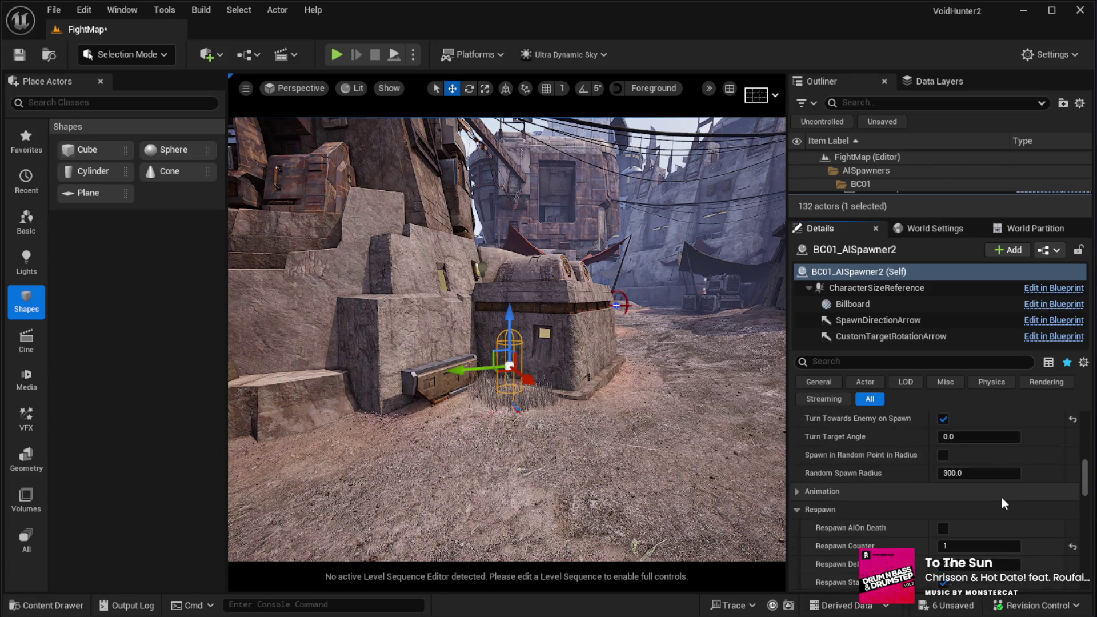
{"action": "scroll", "coordinate": [1002, 499], "scroll_direction": "down", "scroll_amount": 5}
{"action": "scroll", "coordinate": [1001, 503], "scroll_direction": "down", "scroll_amount": 4}
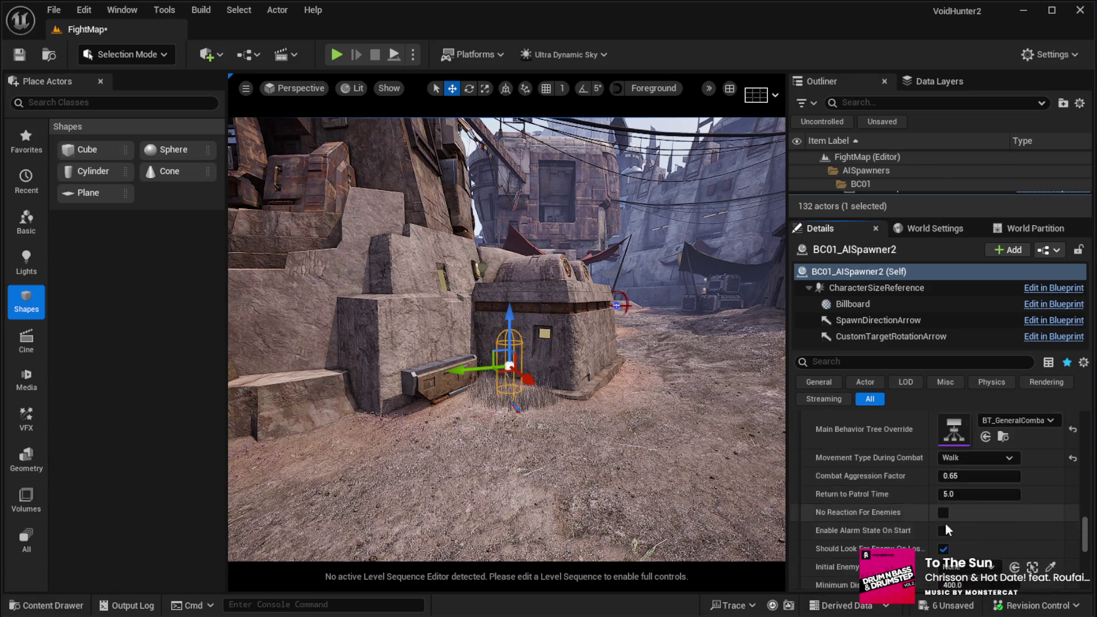
{"action": "left_click", "coordinate": [944, 515]}
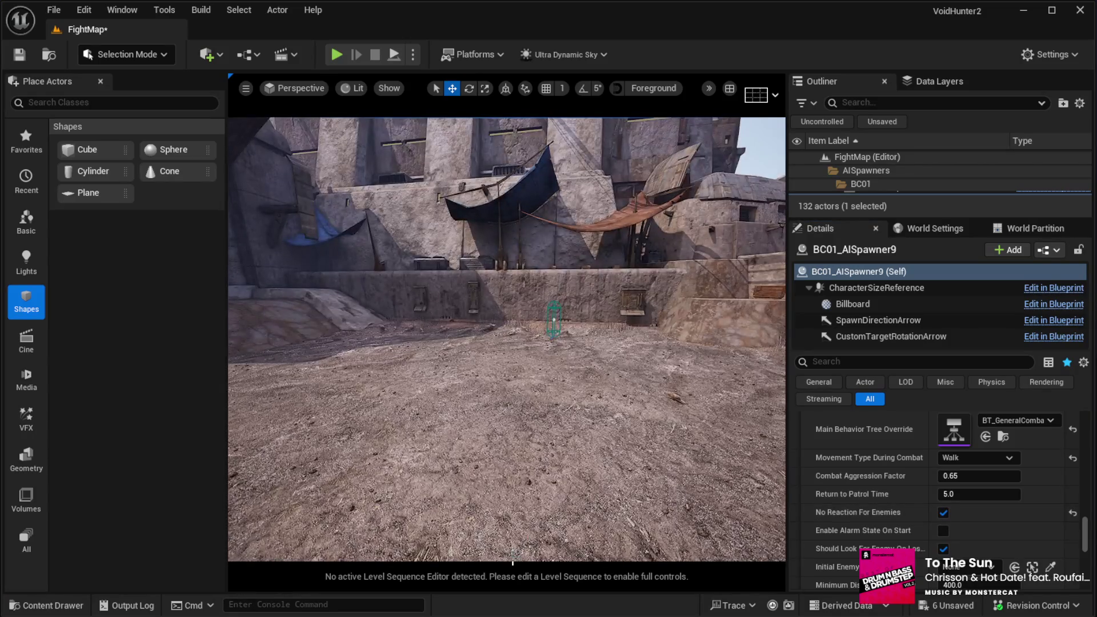
{"action": "left_click", "coordinate": [507, 429]}
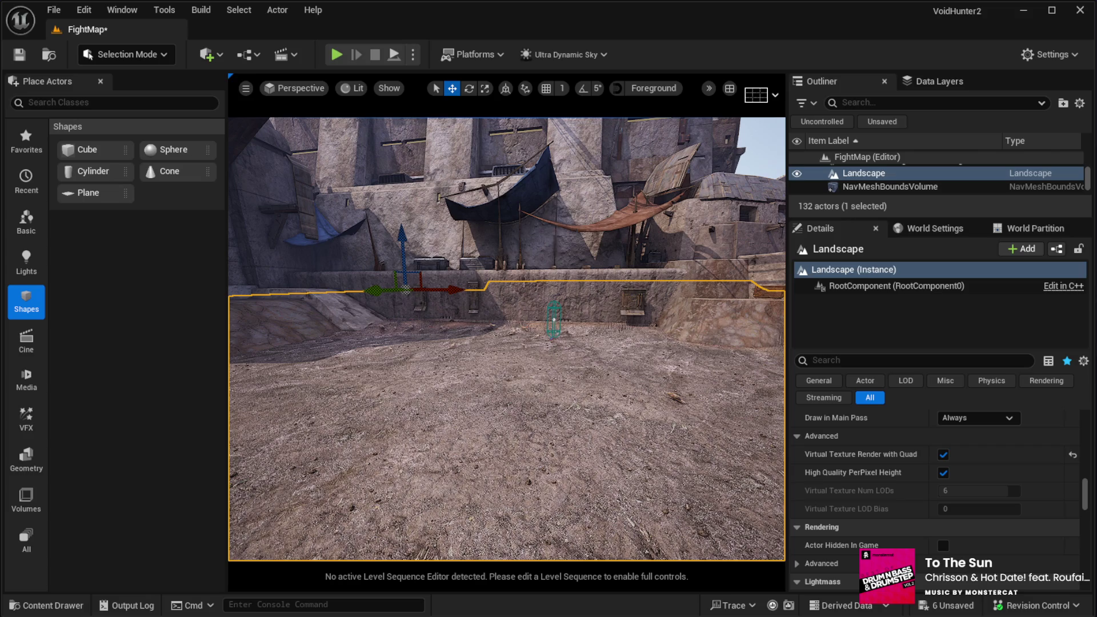
Step: Play-test full screen, shoot the armed enemy by the bunker door, then end the session
{"action": "key", "text": "alt+p"}
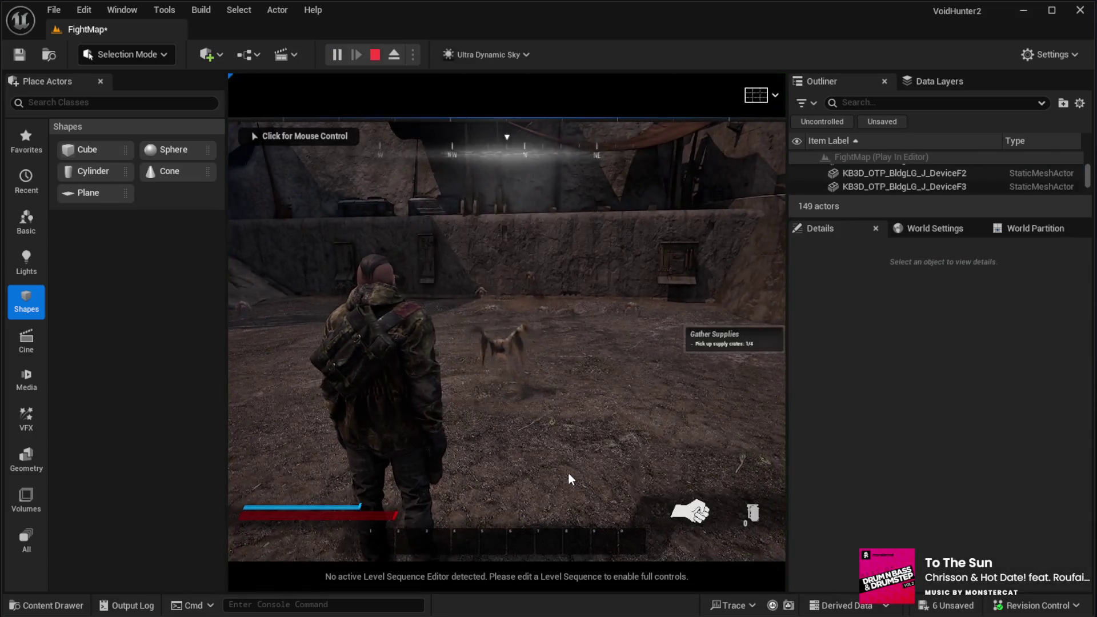
{"action": "left_click", "coordinate": [568, 473]}
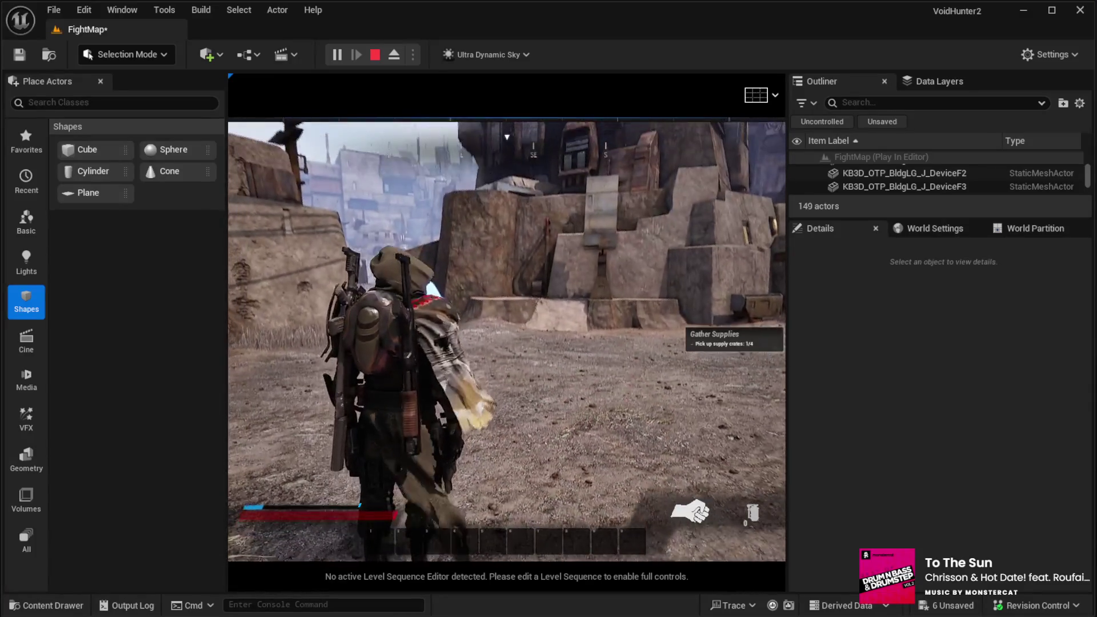
{"action": "key", "text": "F11"}
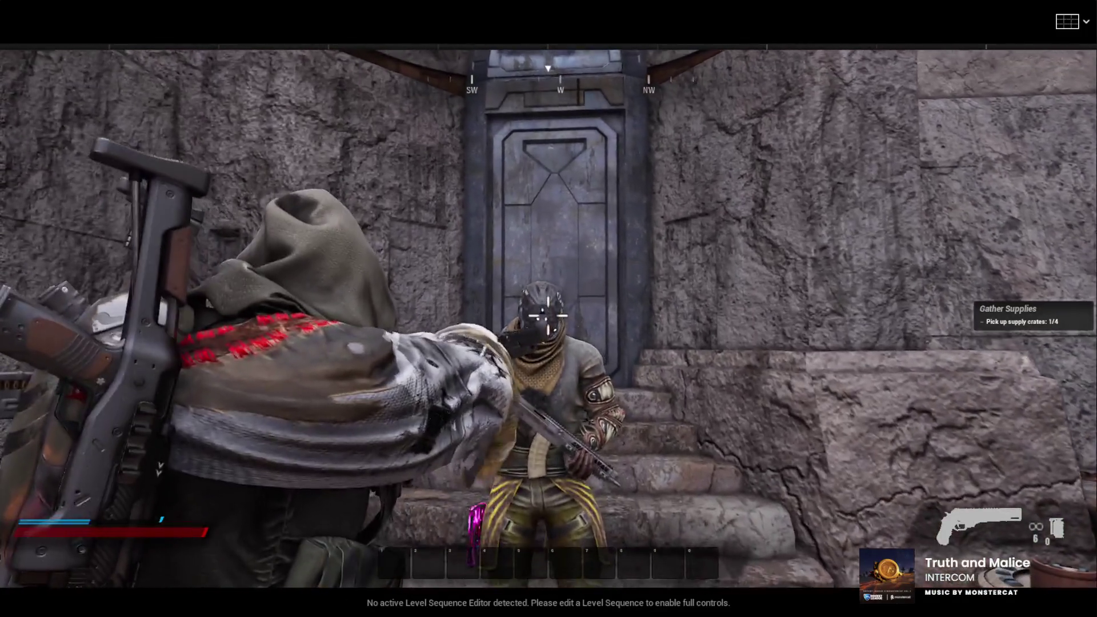
{"action": "left_click", "coordinate": [548, 314]}
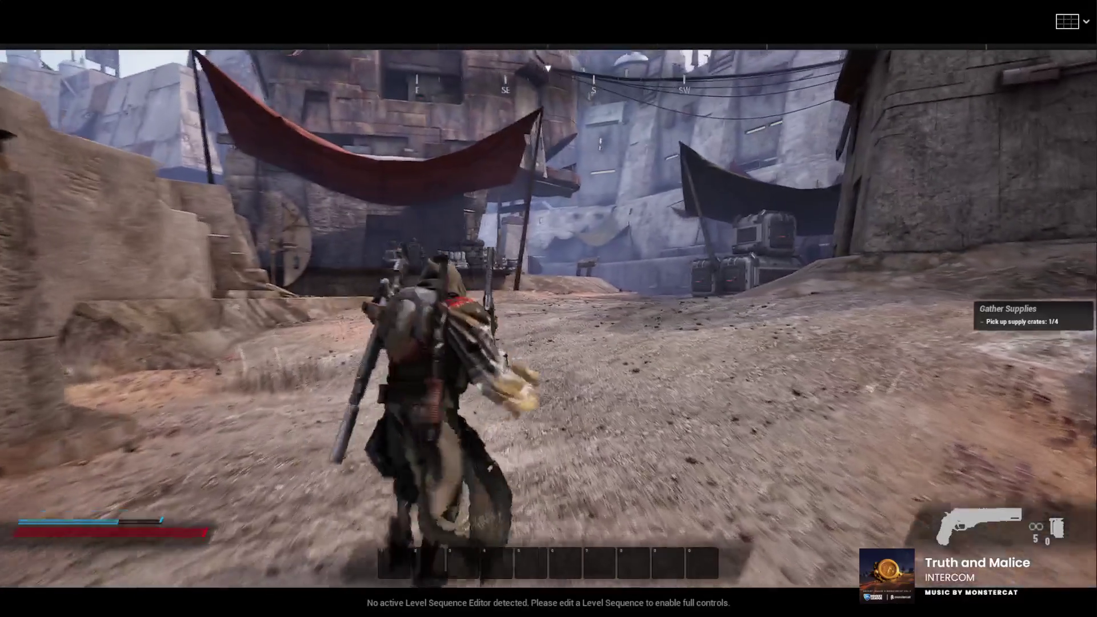
{"action": "key", "text": "Escape"}
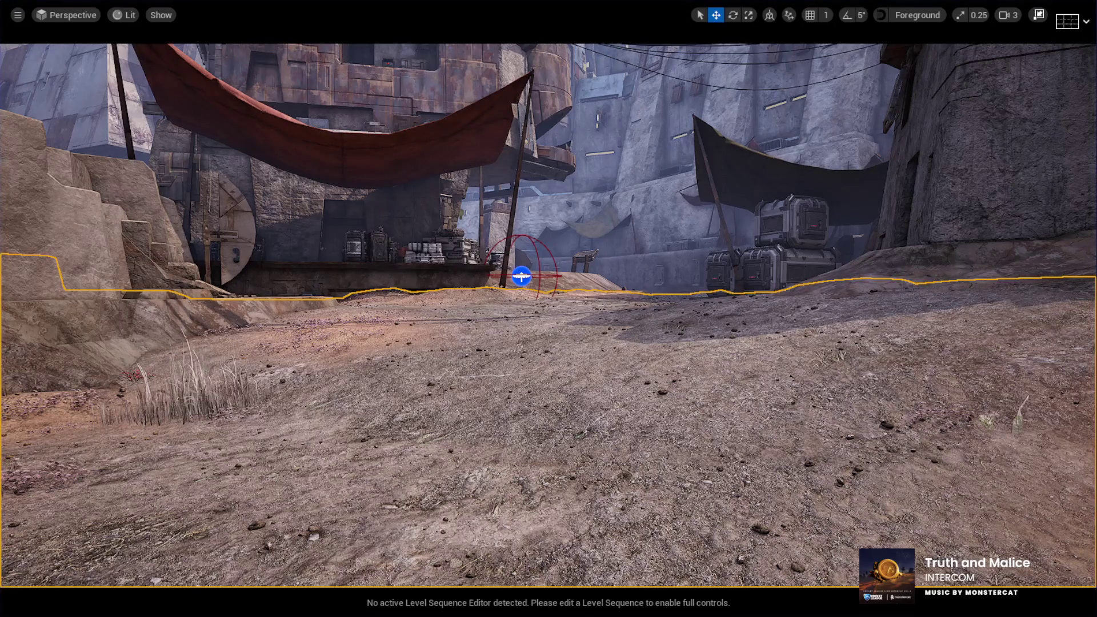
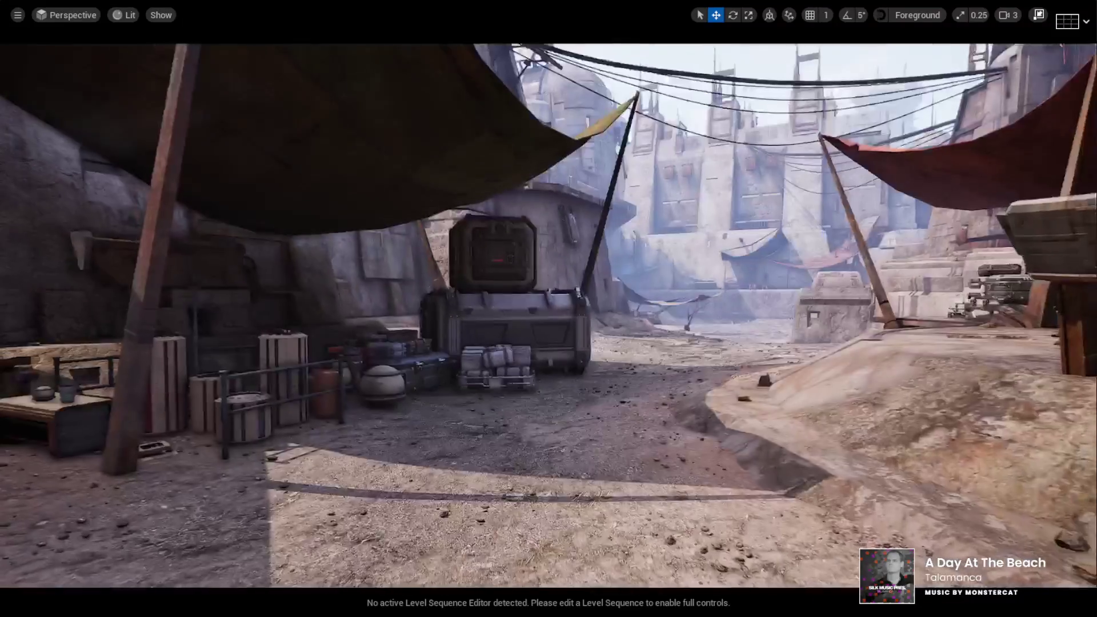
Step: Exit immersive fullscreen to bring back the editor panels, then save FightMap
{"action": "left_click", "coordinate": [1039, 15]}
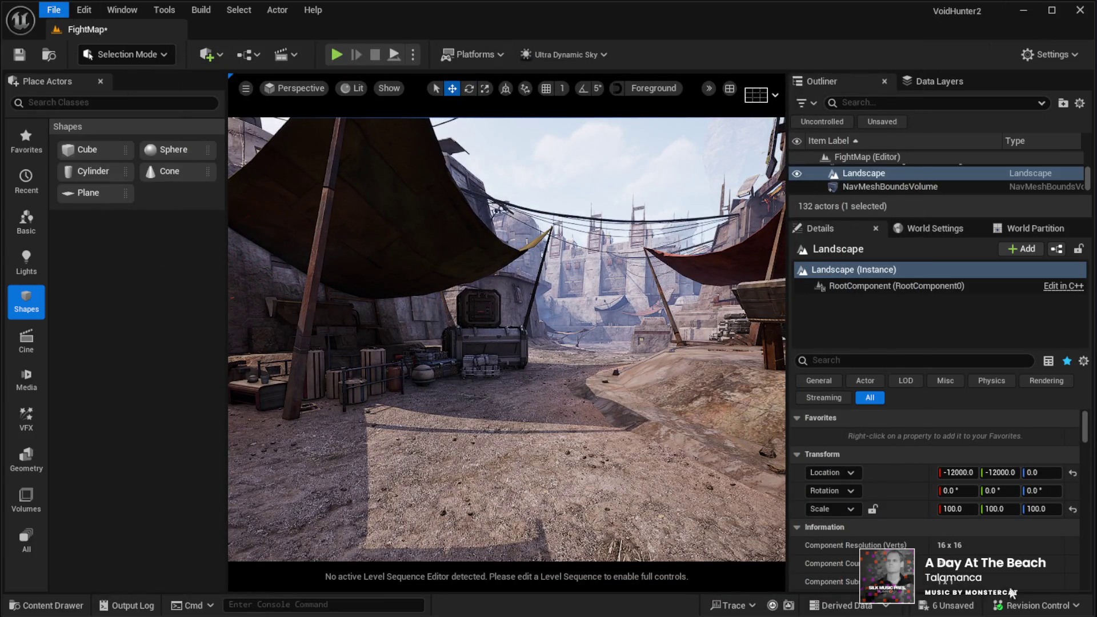
{"action": "key", "text": "ctrl+s"}
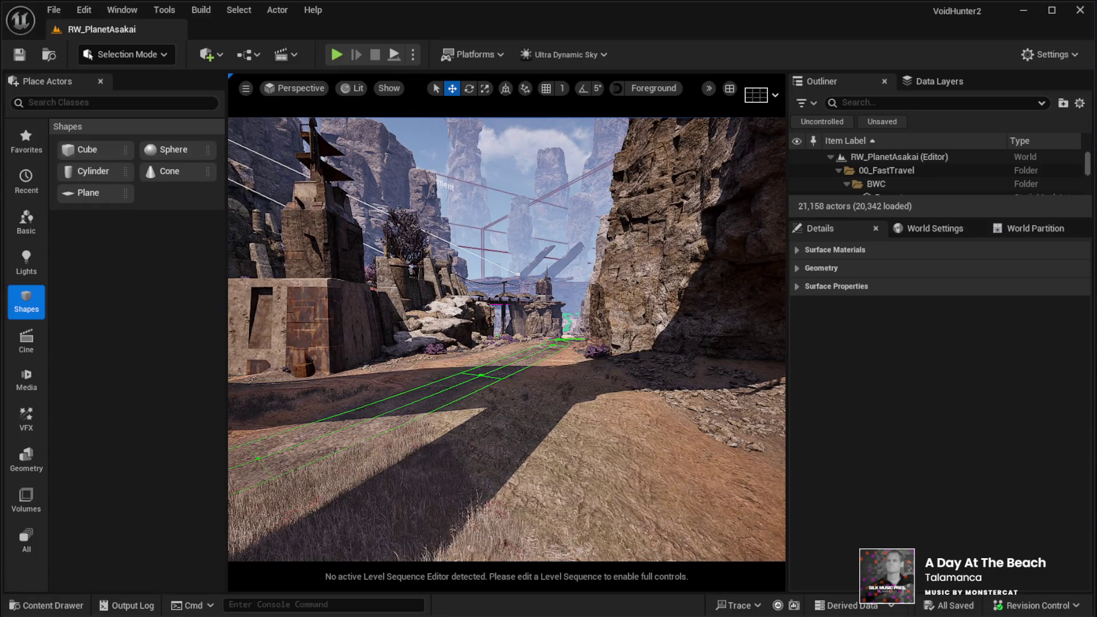
Step: Move the camera forward along the canyon path and widen the viewport
{"action": "left_click_drag", "start_coordinate": [515, 411], "coordinate": [543, 400]}
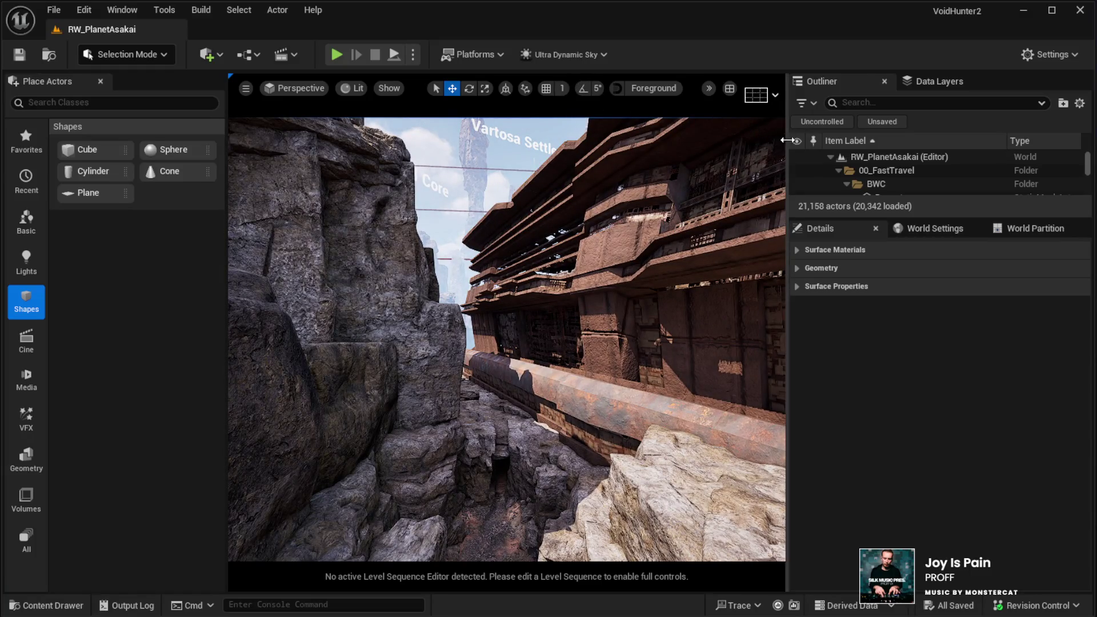
{"action": "left_click_drag", "start_coordinate": [789, 142], "coordinate": [936, 143]}
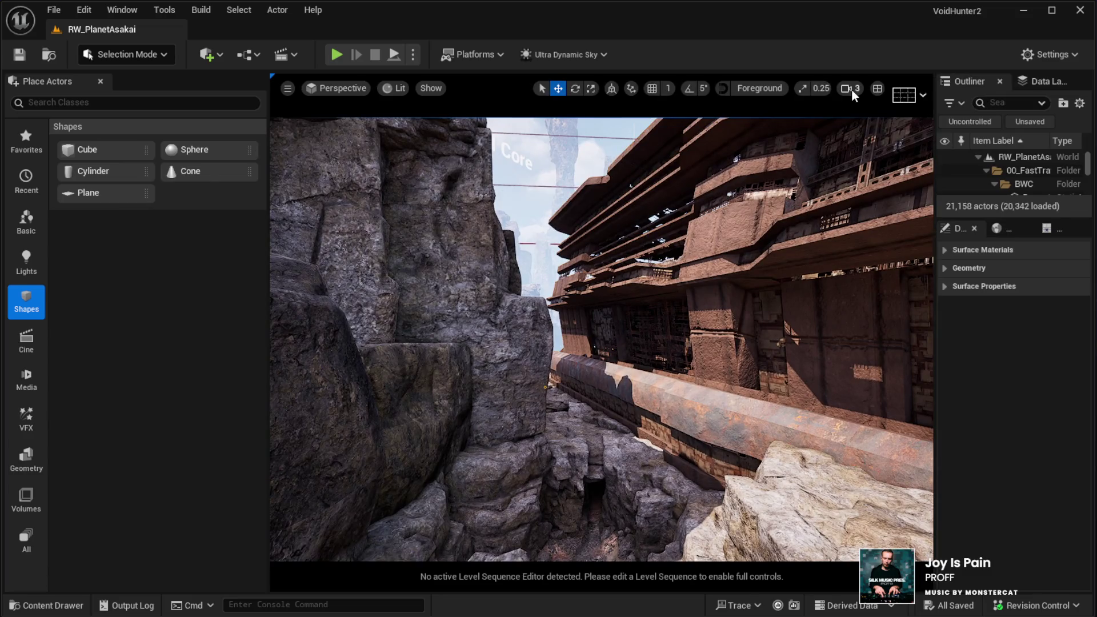
Step: Raise the camera speed to 16 and fly past the cliffs and wooden structures to the rocky courtyard
{"action": "scroll", "coordinate": [821, 122], "scroll_direction": "up", "scroll_amount": 5}
{"action": "key", "text": "w"}
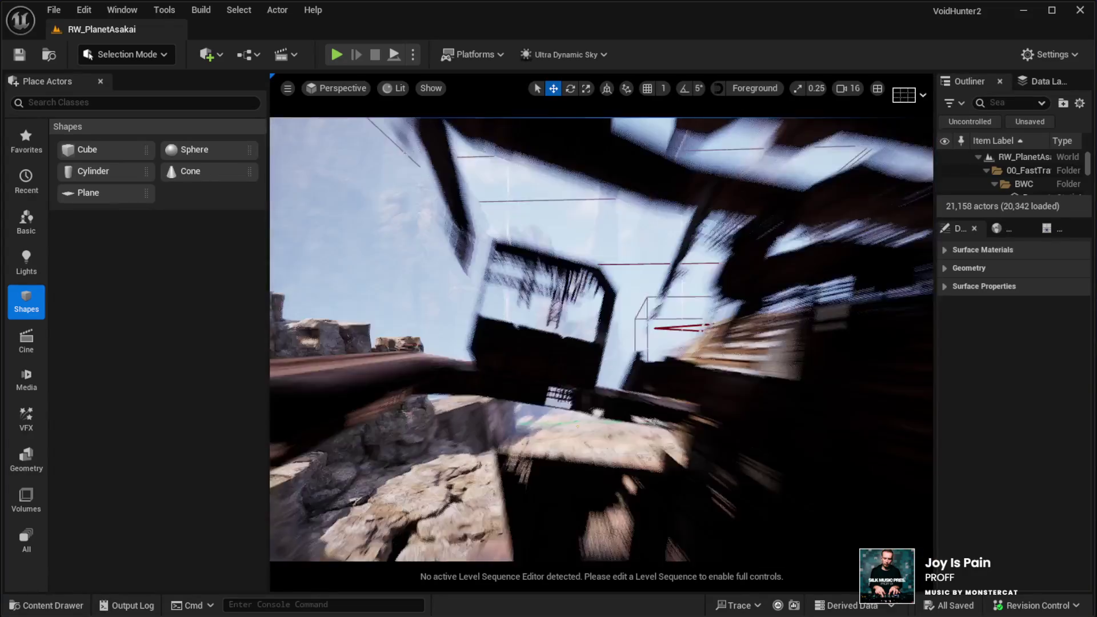
{"action": "key", "text": "w"}
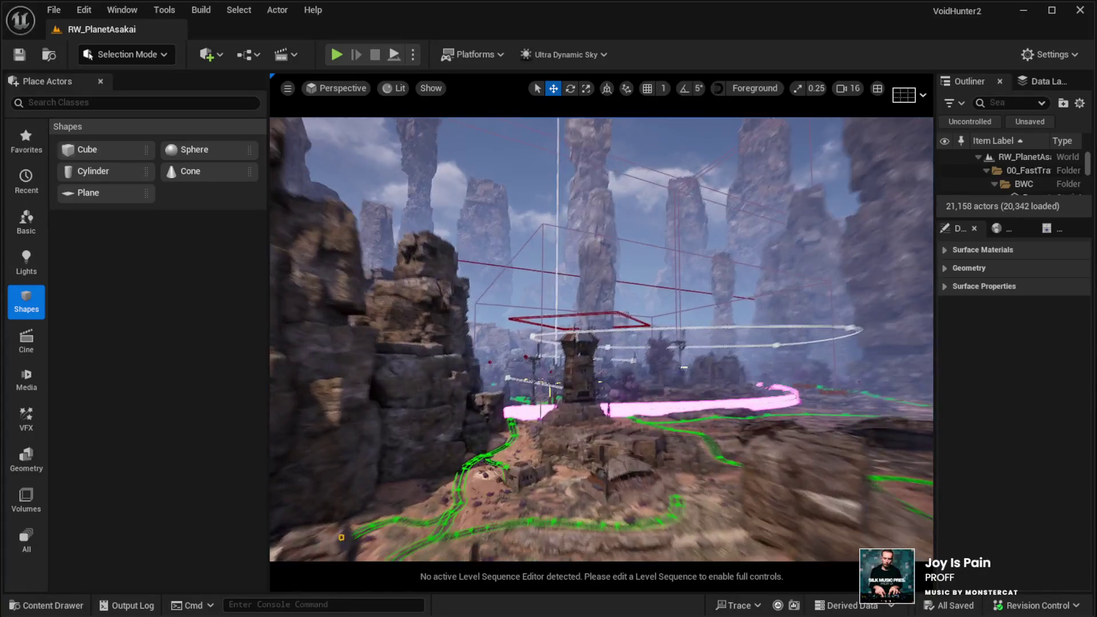
{"action": "key", "text": "w"}
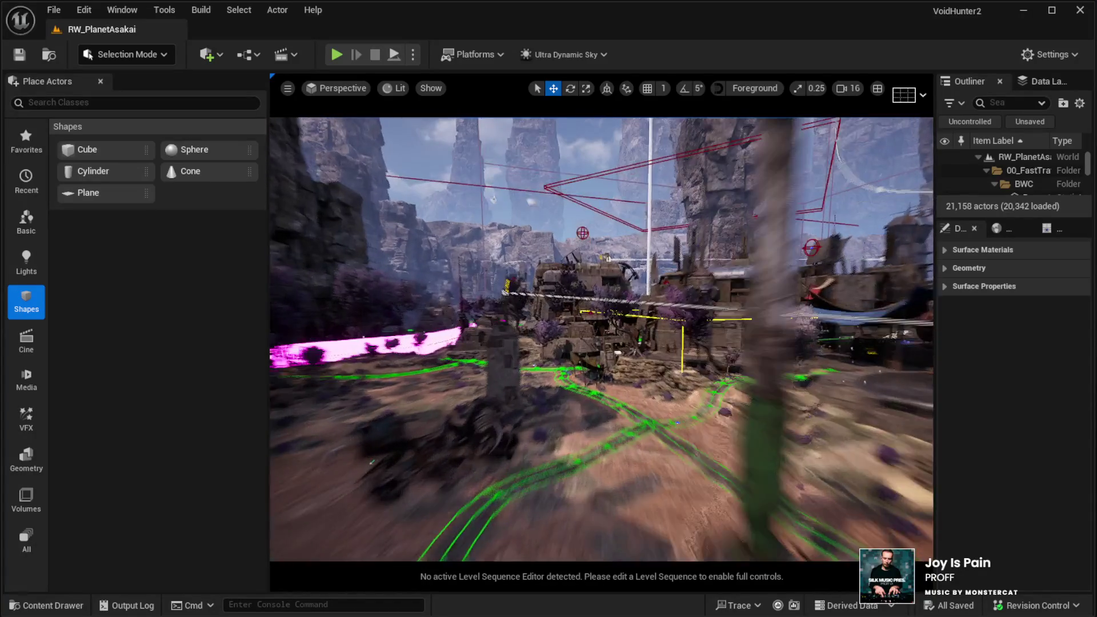
{"action": "key", "text": "w"}
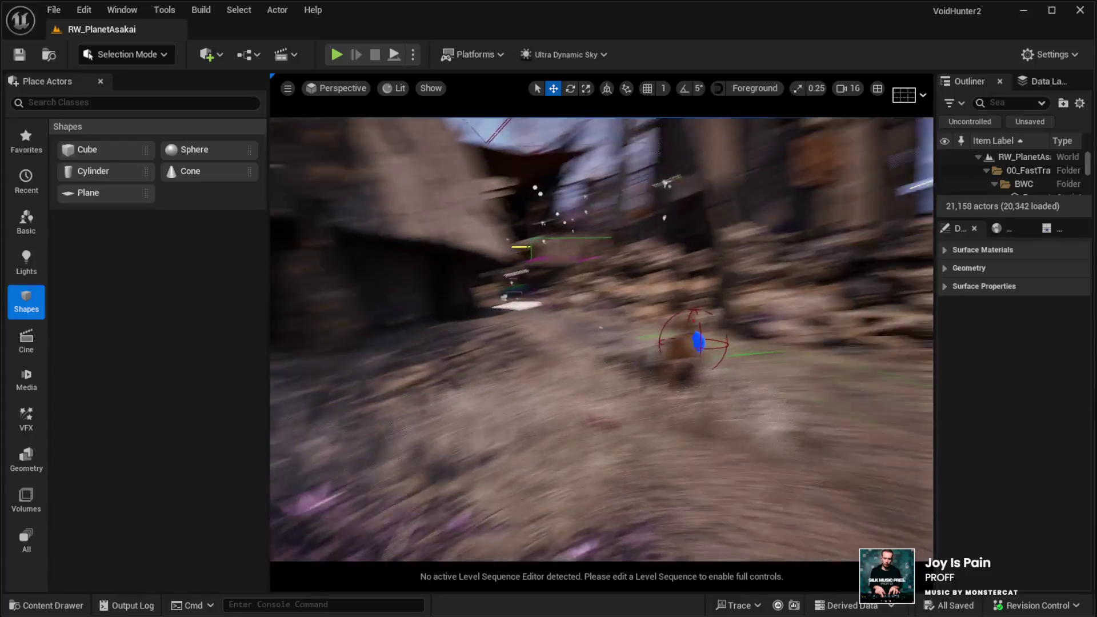
{"action": "key", "text": "w"}
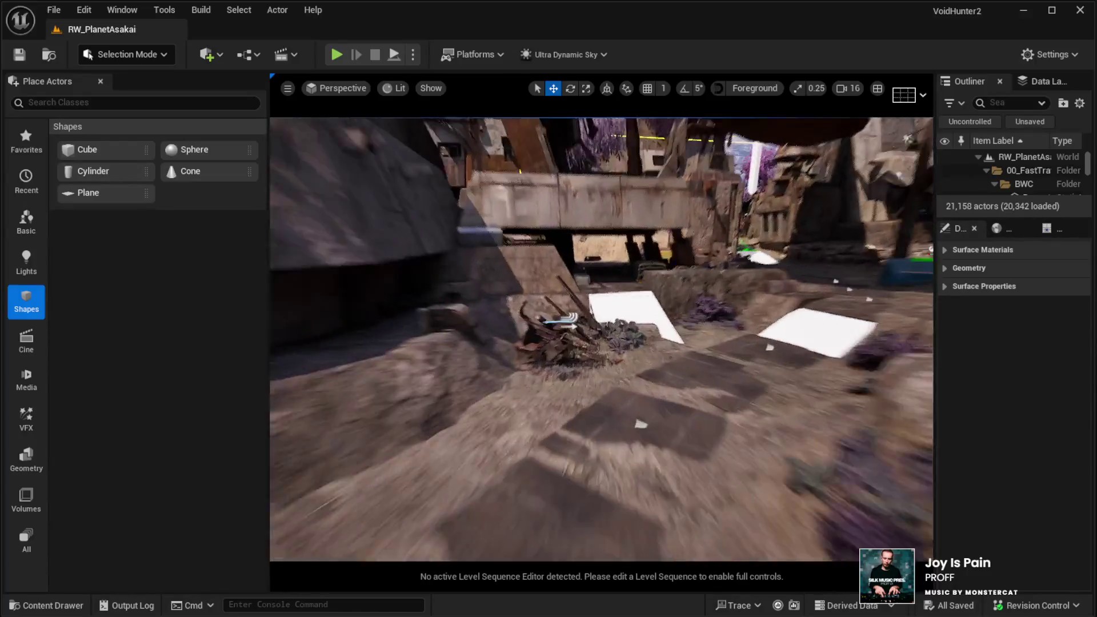
{"action": "key", "text": "w"}
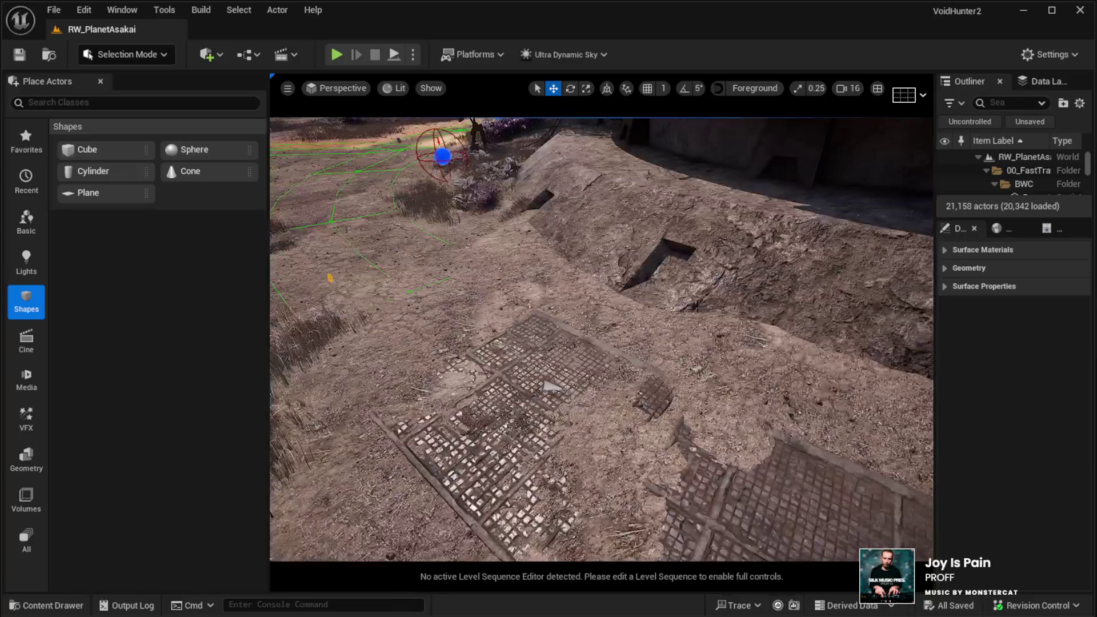
{"action": "key", "text": "w"}
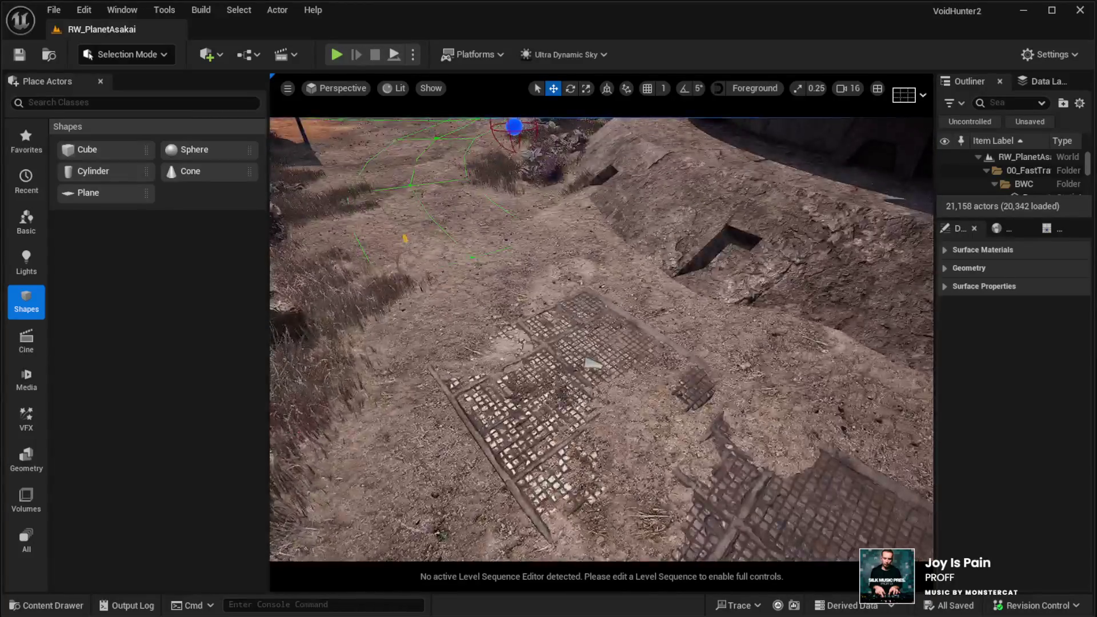
{"action": "key", "text": "w"}
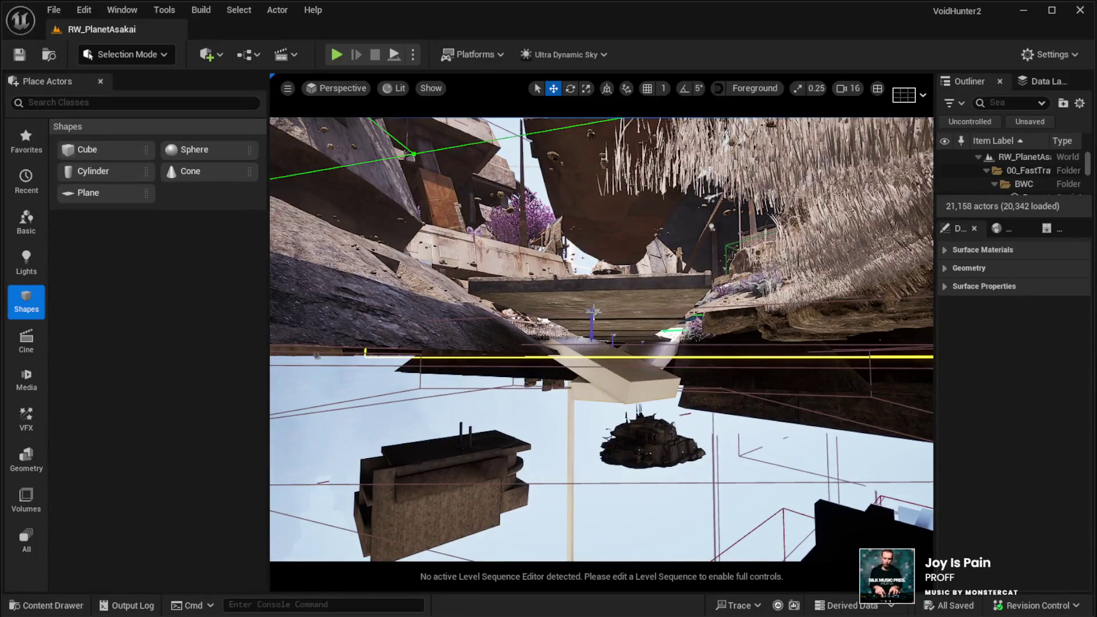
Step: Select the BP_NS_scorpion_attack actor, reselecting it after accidentally picking the MI_DamagedDecals_017 decal
{"action": "left_click", "coordinate": [681, 332]}
{"action": "left_click", "coordinate": [595, 312]}
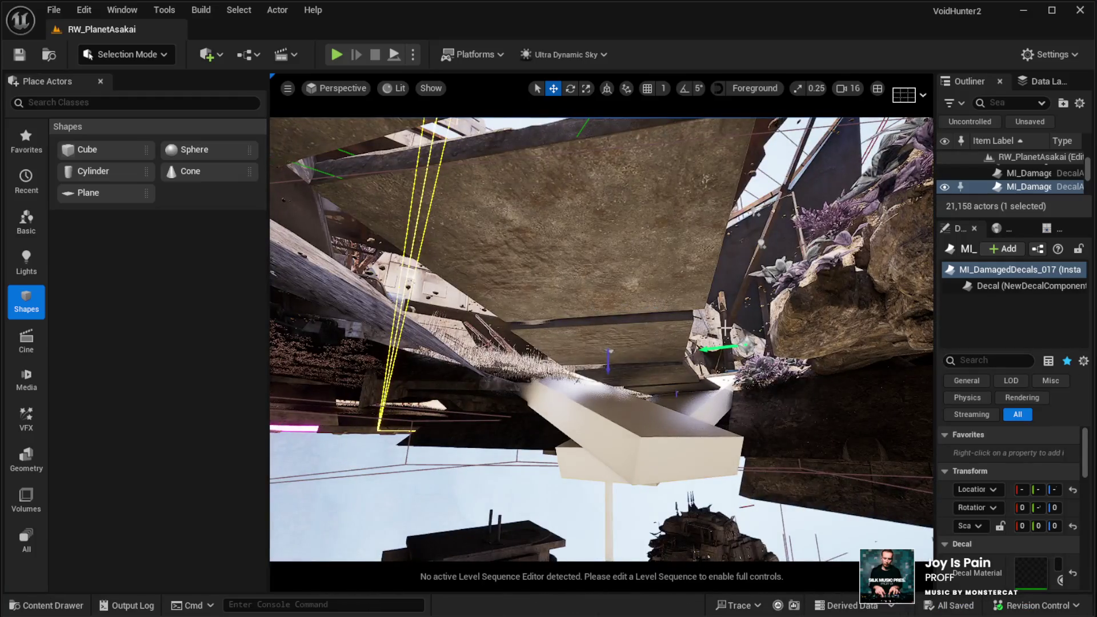
{"action": "left_click", "coordinate": [745, 343]}
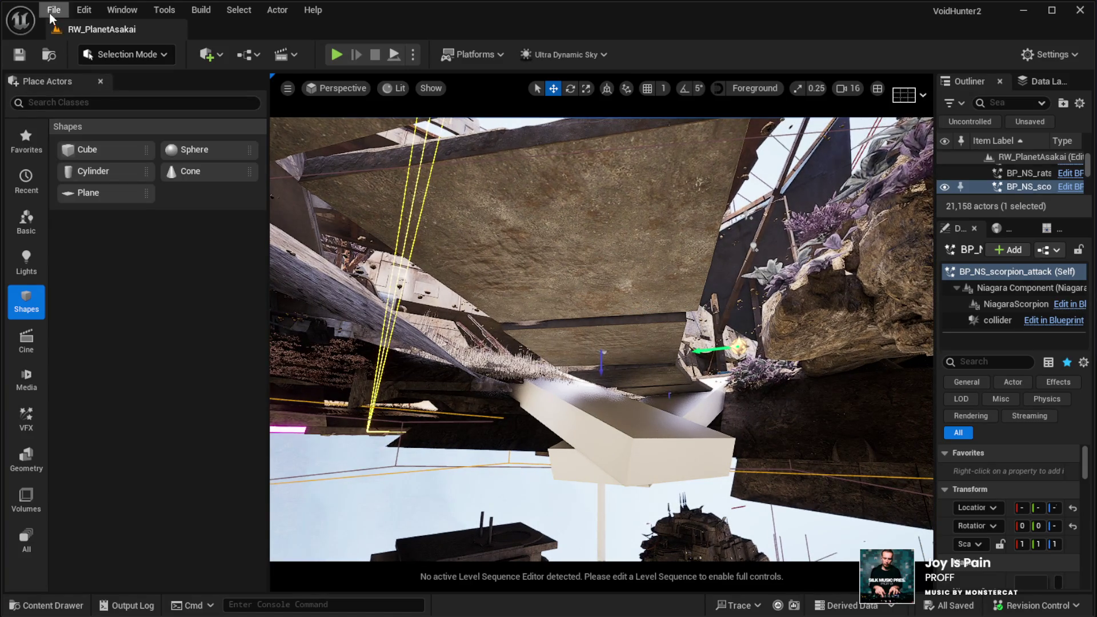
Step: Load FightMap through the File menu, move into the alley, and select the FightMap entry
{"action": "key", "text": "alt"}
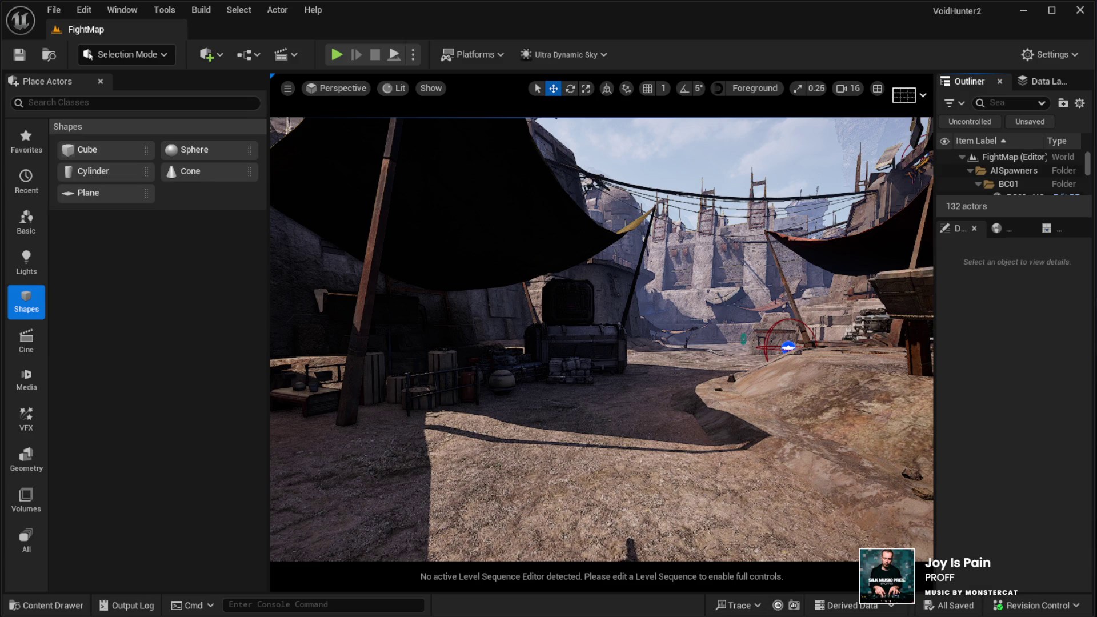
{"action": "mouse_move", "coordinate": [899, 274]}
{"action": "left_mouse_down"}
{"action": "mouse_move", "coordinate": [891, 261]}
{"action": "mouse_move", "coordinate": [855, 273]}
{"action": "left_mouse_up"}
{"action": "left_click", "coordinate": [925, 157]}
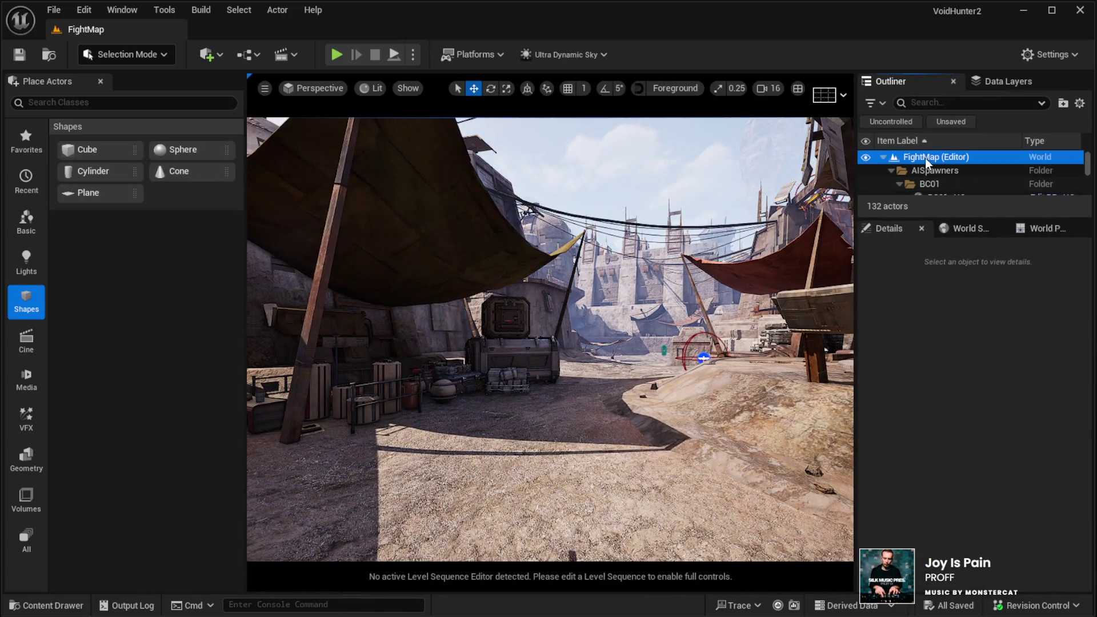
Step: Paste the copied BP_NS_scorpion_attack actor into FightMap with Ctrl+V
{"action": "key", "text": "ctrl+v"}
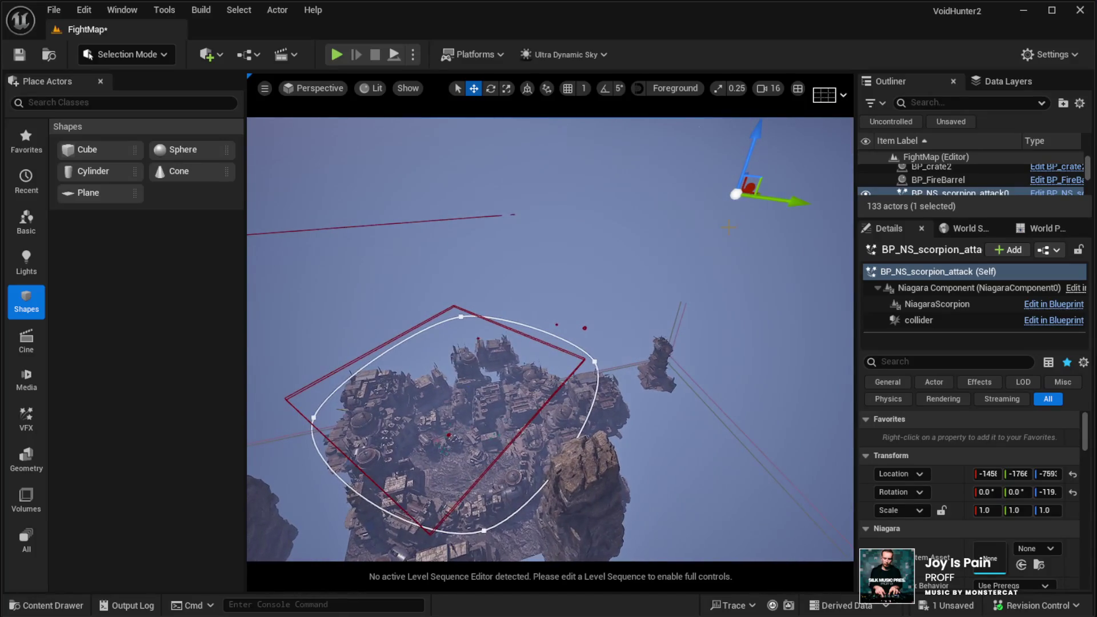
Step: Move the pasted scorpion actor into the alley and lower it to Location Z 81.84
{"action": "mouse_move", "coordinate": [753, 193]}
{"action": "left_mouse_down"}
{"action": "mouse_move", "coordinate": [554, 394]}
{"action": "mouse_move", "coordinate": [496, 407]}
{"action": "left_mouse_up"}
{"action": "key", "text": "f"}
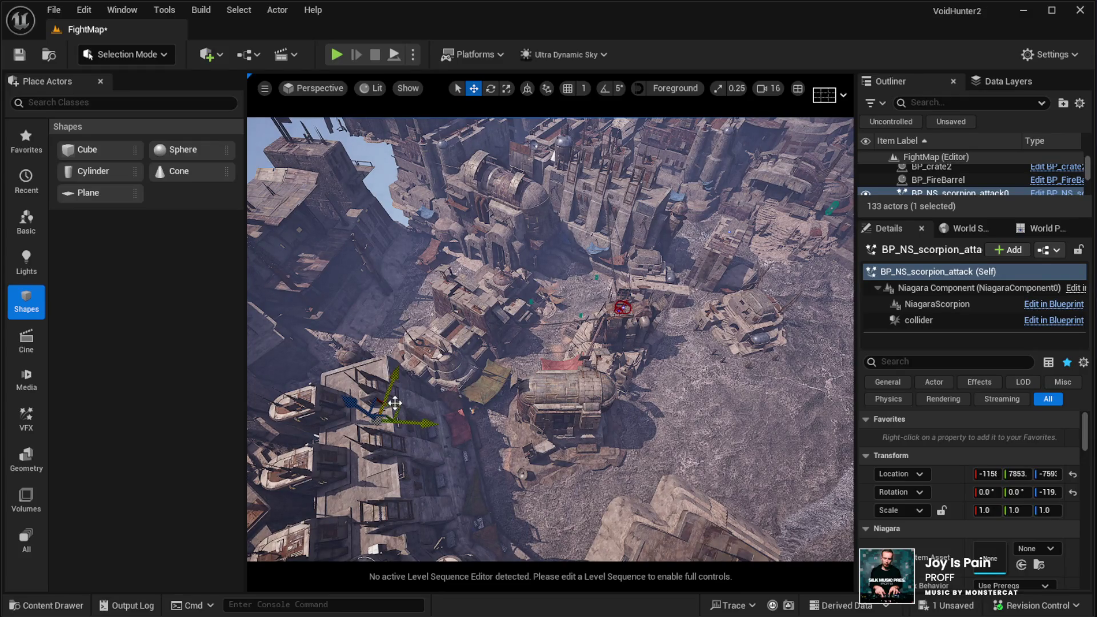
{"action": "left_click_drag", "start_coordinate": [401, 407], "coordinate": [520, 443]}
{"action": "key", "text": "f"}
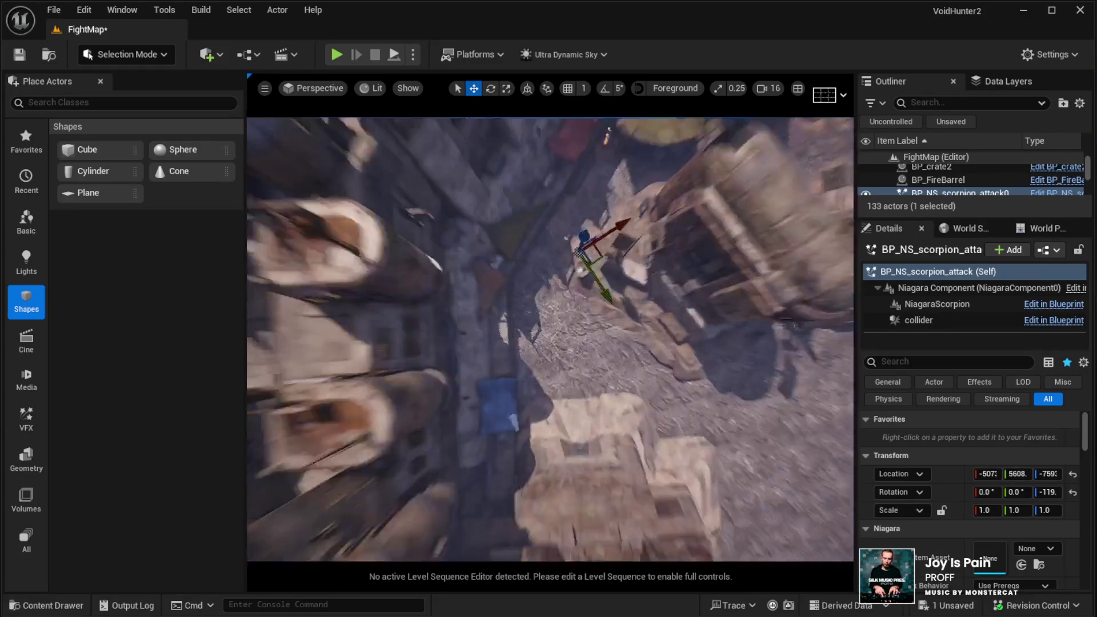
{"action": "left_click_drag", "start_coordinate": [530, 250], "coordinate": [539, 377]}
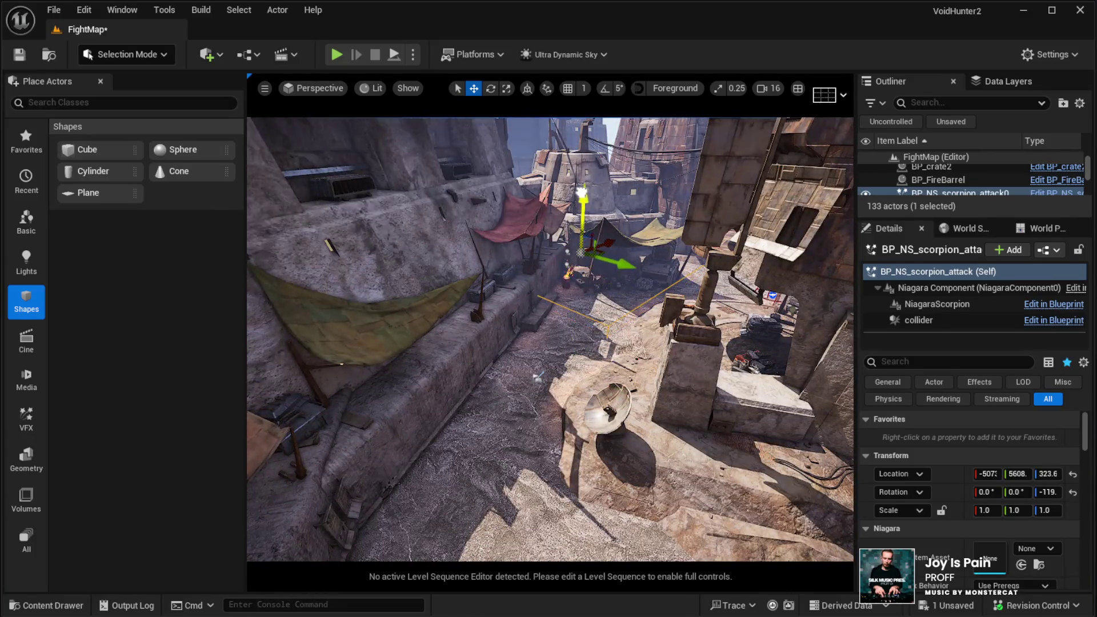
{"action": "mouse_move", "coordinate": [538, 378]}
{"action": "left_mouse_down"}
{"action": "mouse_move", "coordinate": [543, 423]}
{"action": "mouse_move", "coordinate": [566, 440]}
{"action": "mouse_move", "coordinate": [552, 392]}
{"action": "left_mouse_up"}
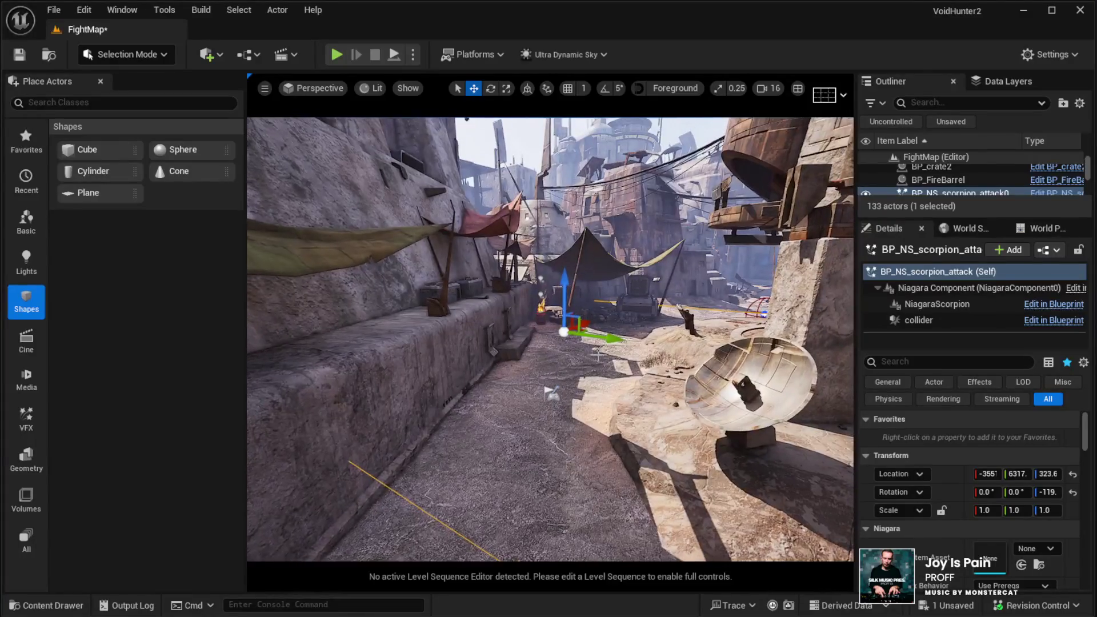
{"action": "mouse_move", "coordinate": [563, 300]}
{"action": "left_mouse_down"}
{"action": "mouse_move", "coordinate": [562, 334]}
{"action": "mouse_move", "coordinate": [563, 268]}
{"action": "left_mouse_up"}
{"action": "mouse_move", "coordinate": [559, 366]}
{"action": "left_mouse_down"}
{"action": "mouse_move", "coordinate": [559, 399]}
{"action": "mouse_move", "coordinate": [540, 410]}
{"action": "mouse_move", "coordinate": [532, 395]}
{"action": "left_mouse_up"}
{"action": "left_click", "coordinate": [933, 181]}
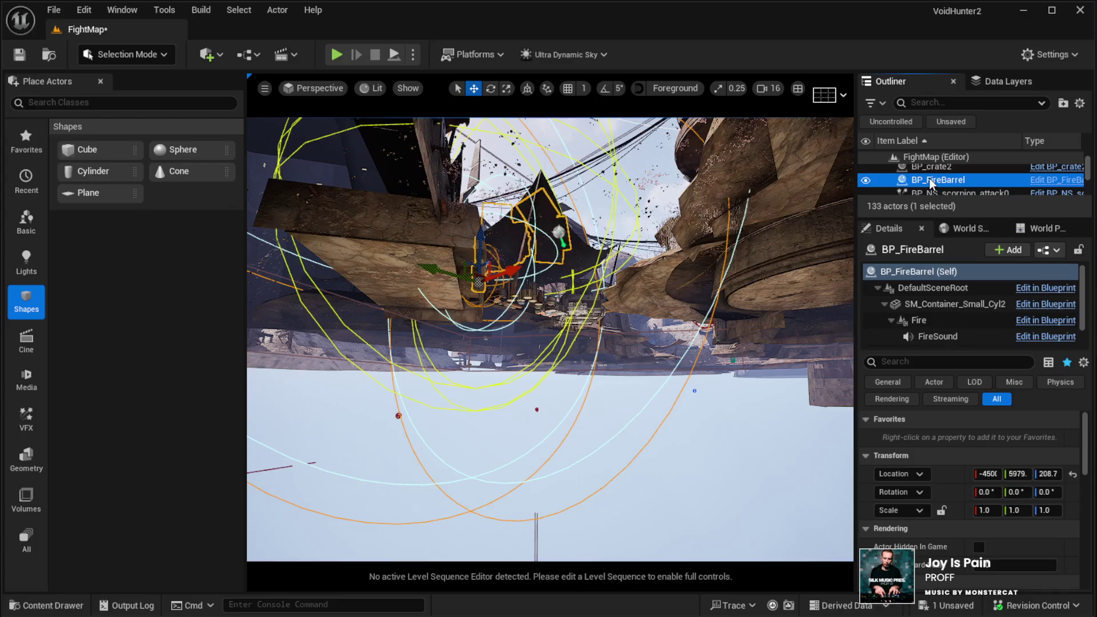
Step: Focus the view on BP_NS_scorpion_attack0 and launch a Play In Editor test
{"action": "key", "text": "Down"}
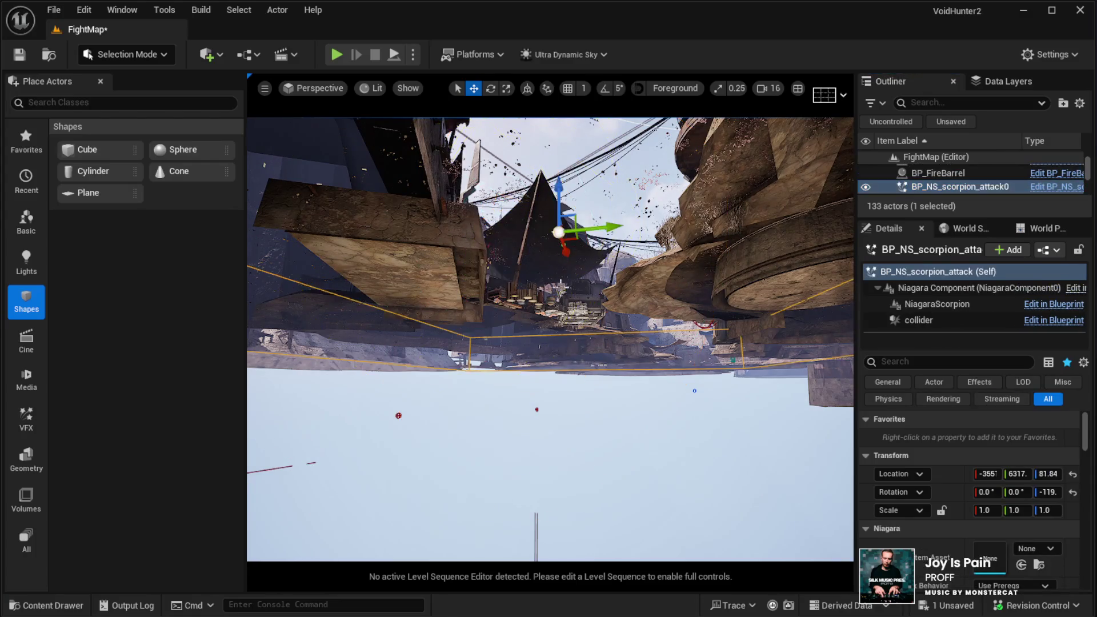
{"action": "key", "text": "f"}
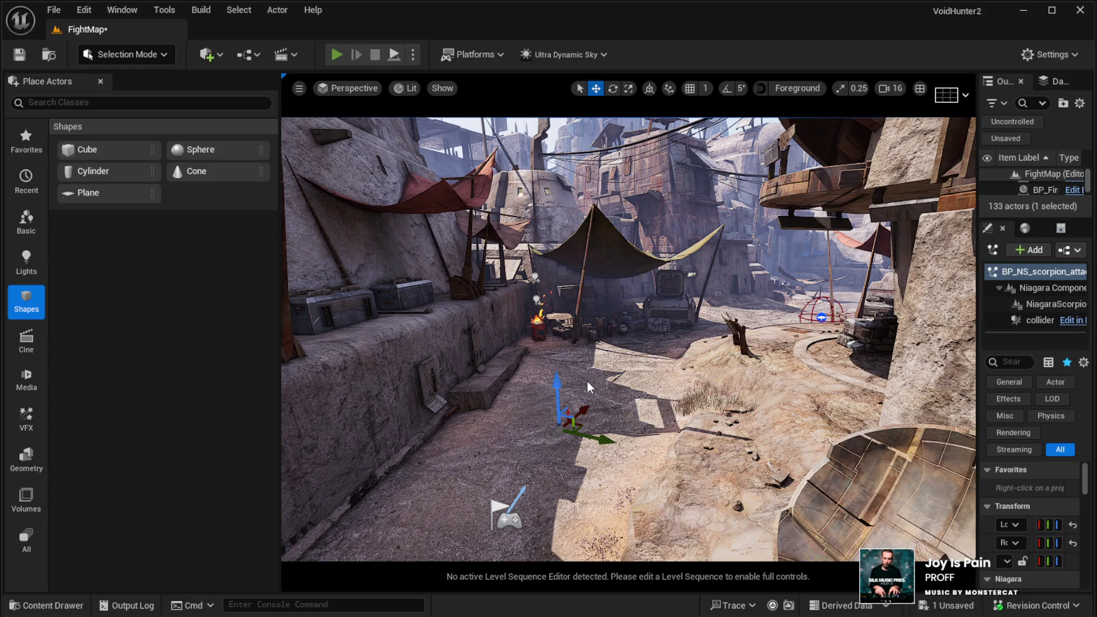
{"action": "key", "text": "alt+p"}
{"action": "left_click", "coordinate": [559, 339]}
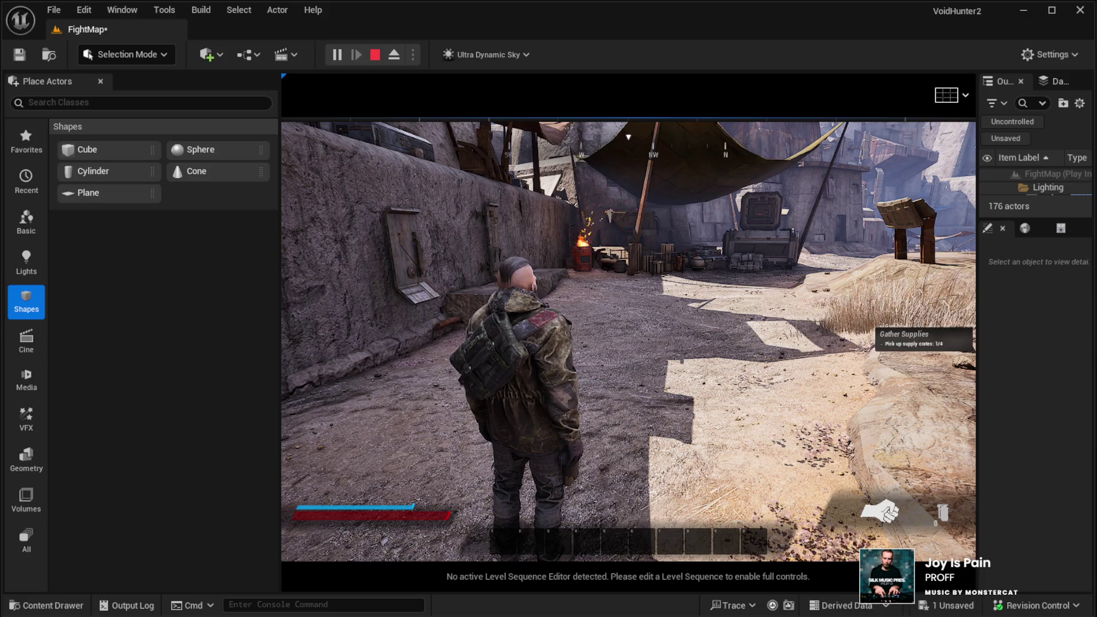
Step: Switch the play session to F11 fullscreen, look around the alley, stop, and play again
{"action": "key", "text": "F11"}
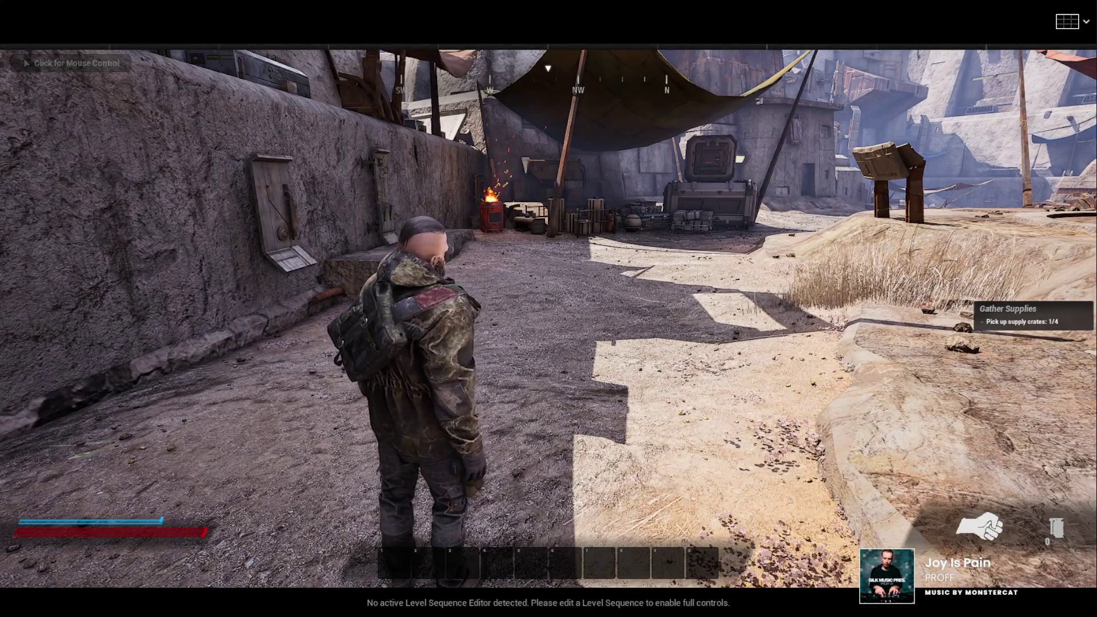
{"action": "left_click", "coordinate": [548, 308]}
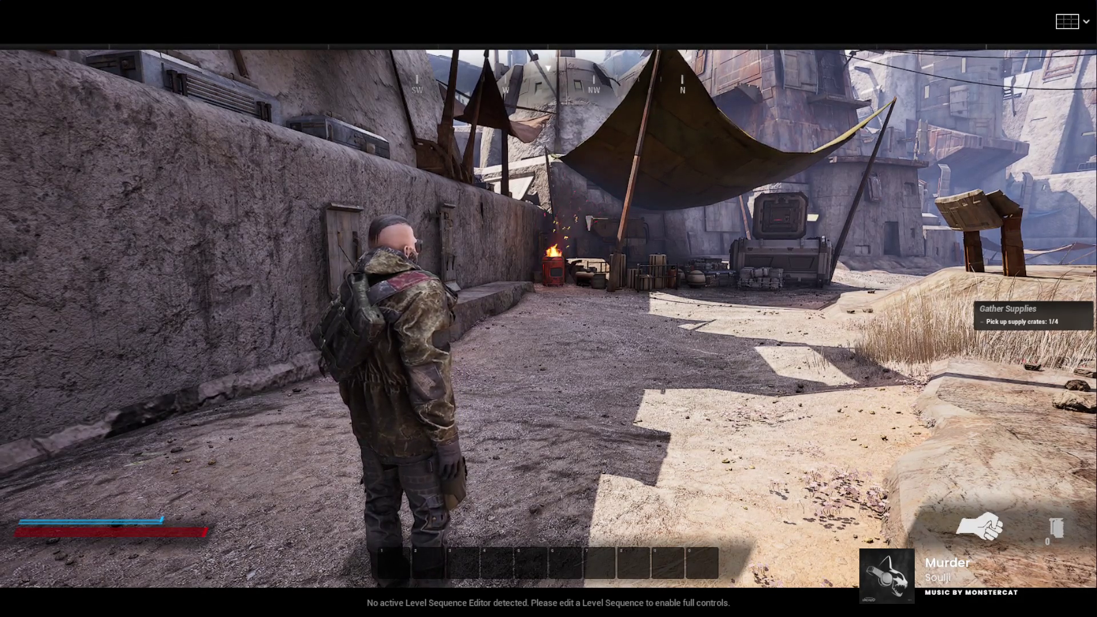
{"action": "key", "text": "Escape"}
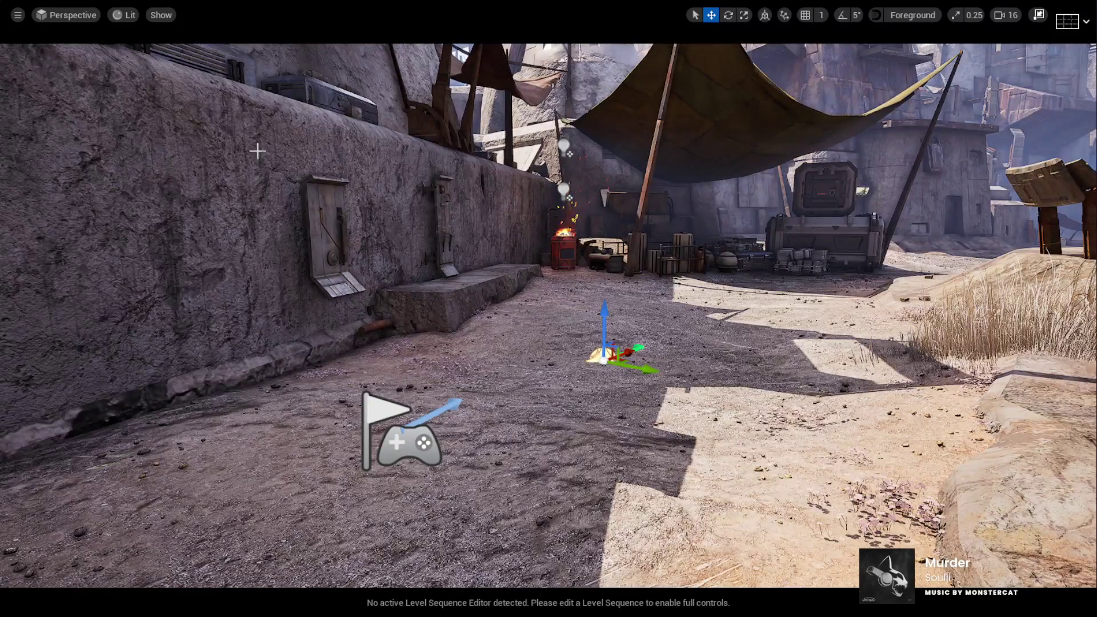
{"action": "key", "text": "alt+p"}
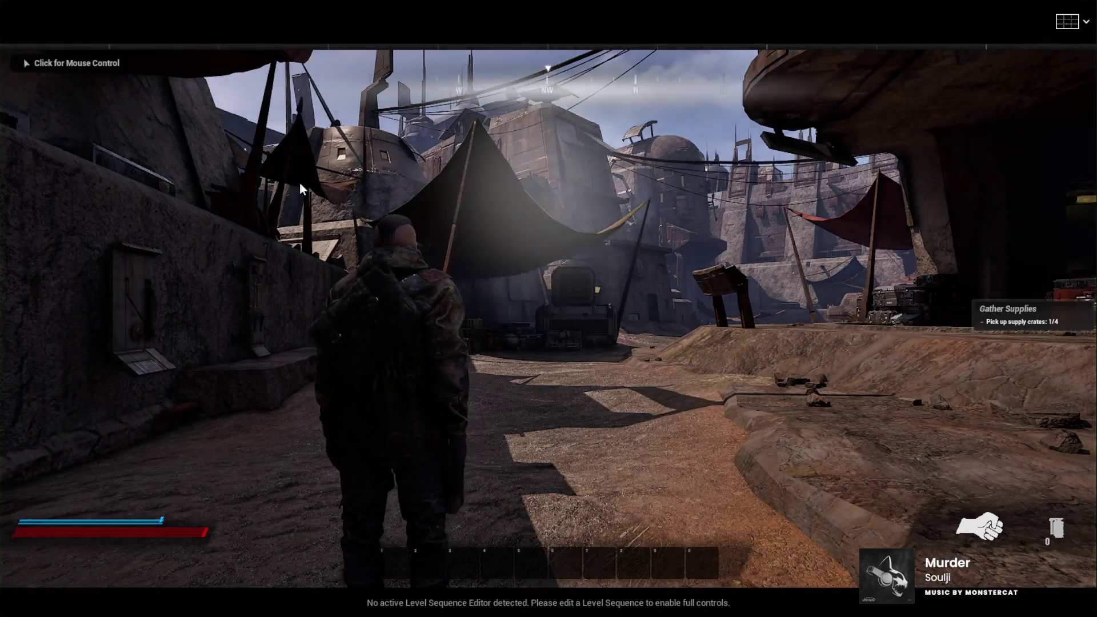
Step: Turn the character to face the camp, then stop the play session
{"action": "left_click", "coordinate": [258, 151]}
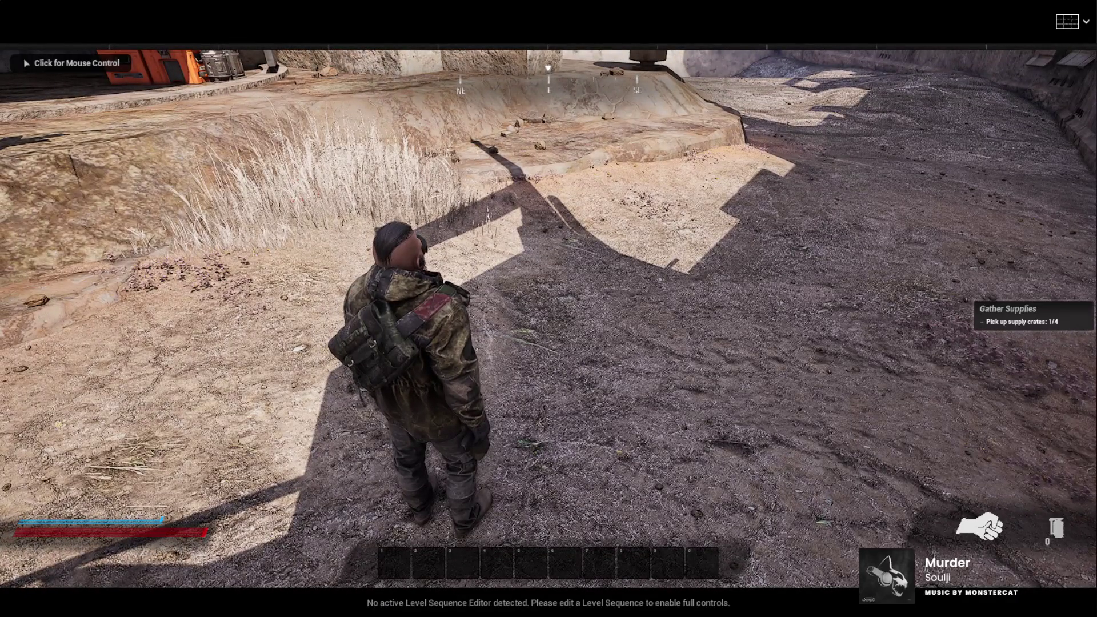
{"action": "left_click", "coordinate": [1075, 233]}
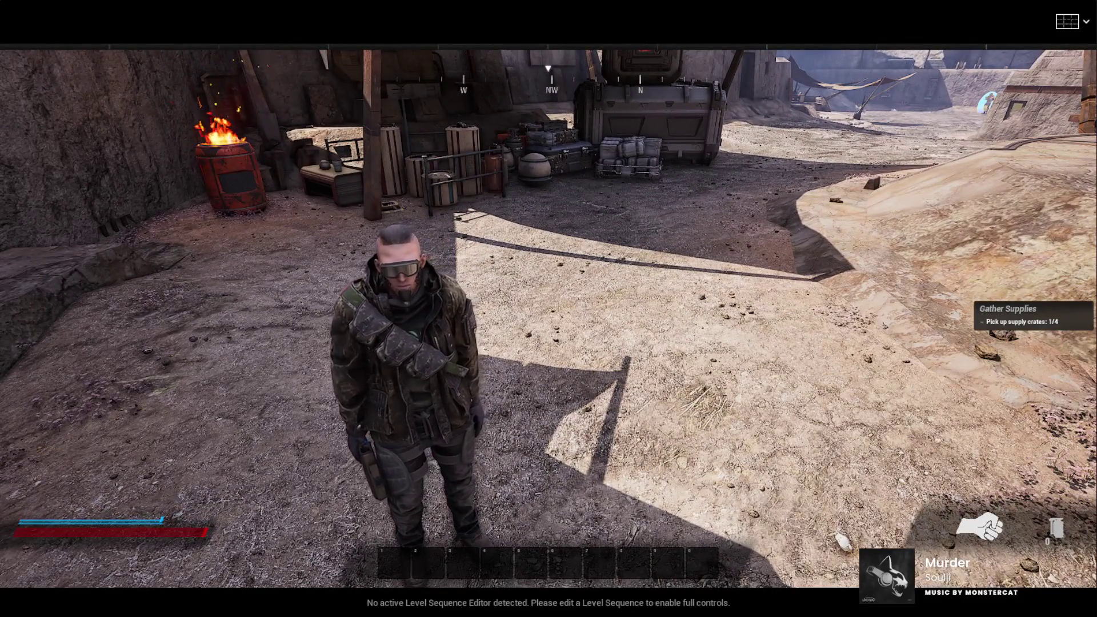
{"action": "key", "text": "Escape"}
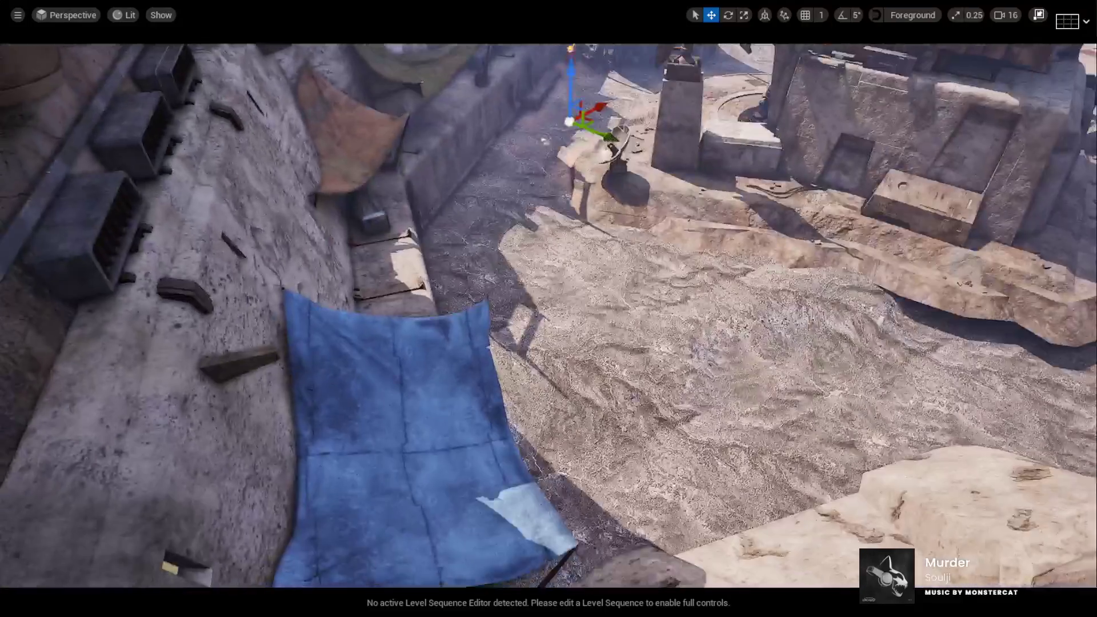
Step: Rotate the scorpion attack actor to 154.64, raise it slightly, and start a play test
{"action": "key", "text": "e"}
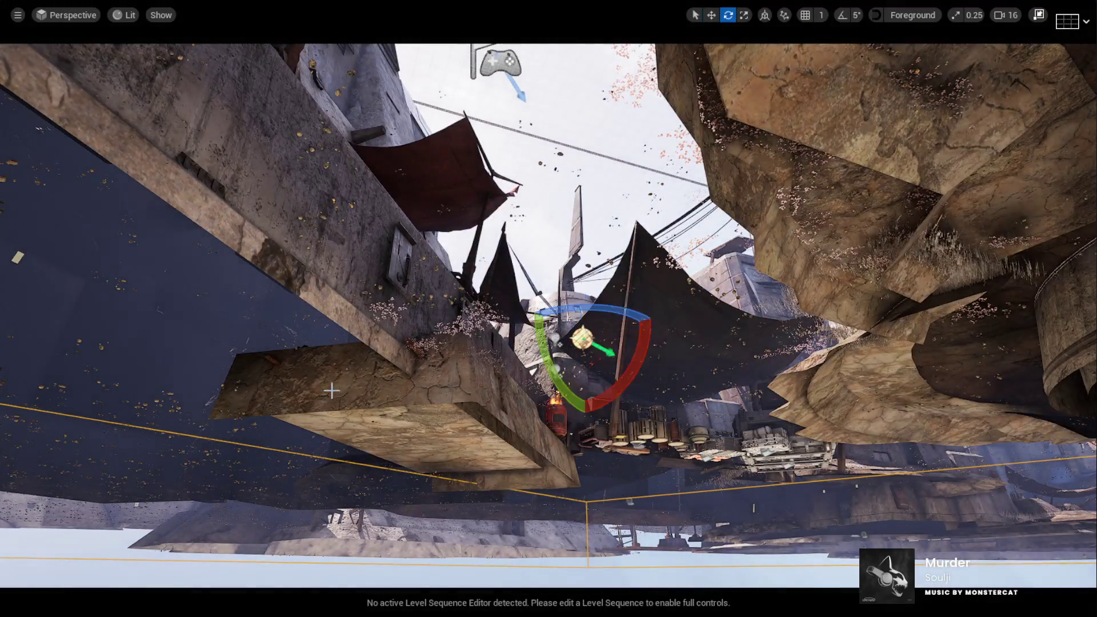
{"action": "left_click_drag", "start_coordinate": [538, 330], "coordinate": [594, 331]}
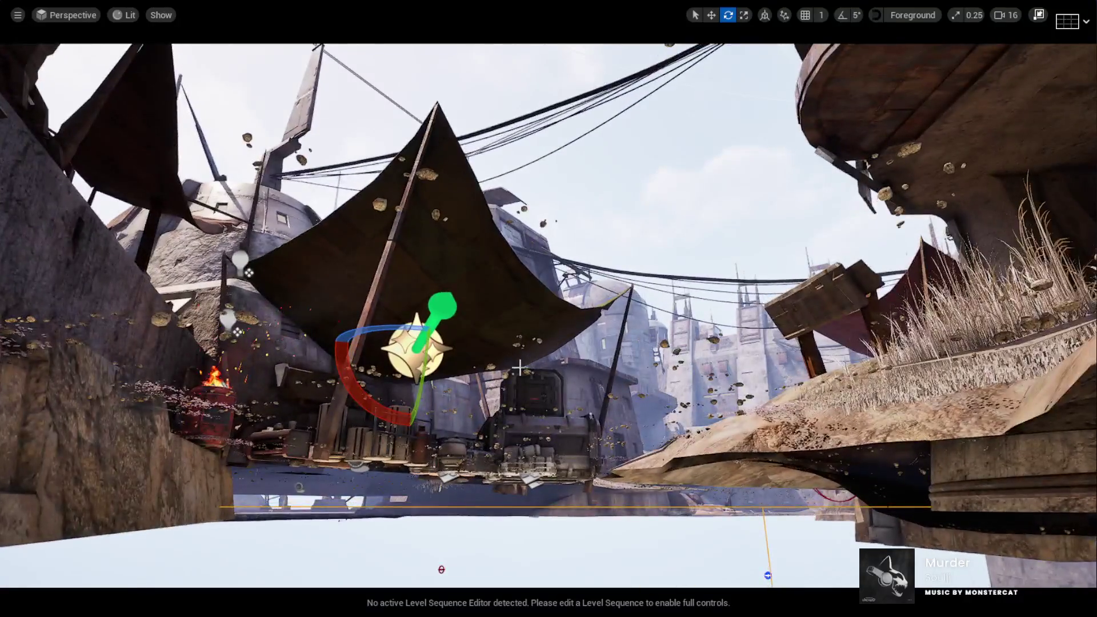
{"action": "key", "text": "w"}
{"action": "key", "text": "e"}
{"action": "key", "text": "w"}
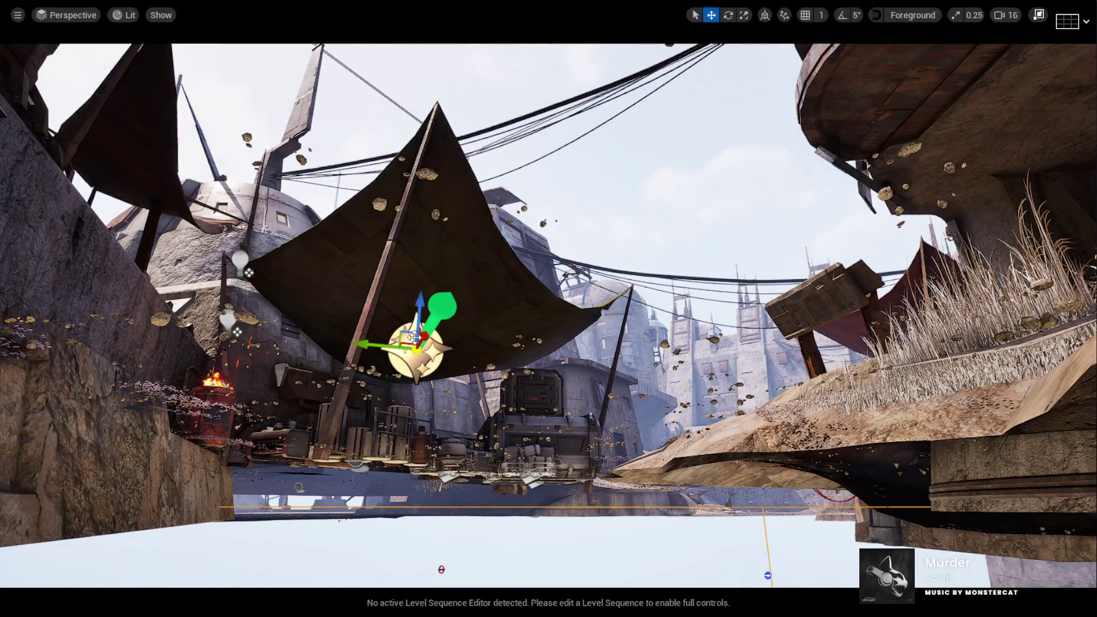
{"action": "left_click_drag", "start_coordinate": [420, 303], "coordinate": [427, 211]}
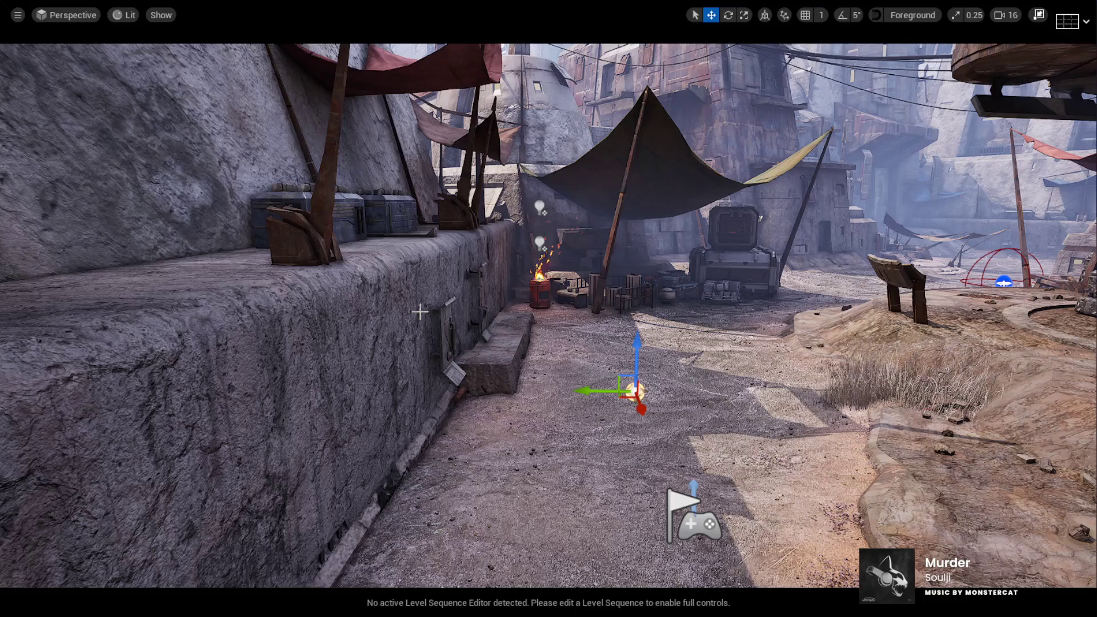
{"action": "key", "text": "alt+p"}
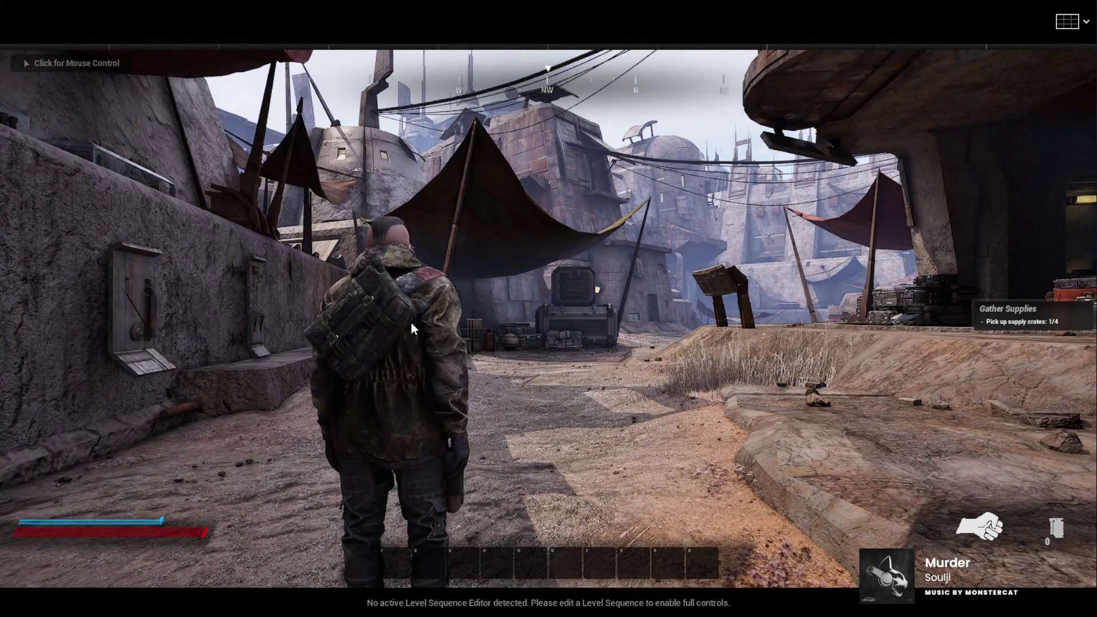
Step: Walk the character past the fire barrel toward the tent and crates, then stop the test
{"action": "left_click", "coordinate": [411, 322]}
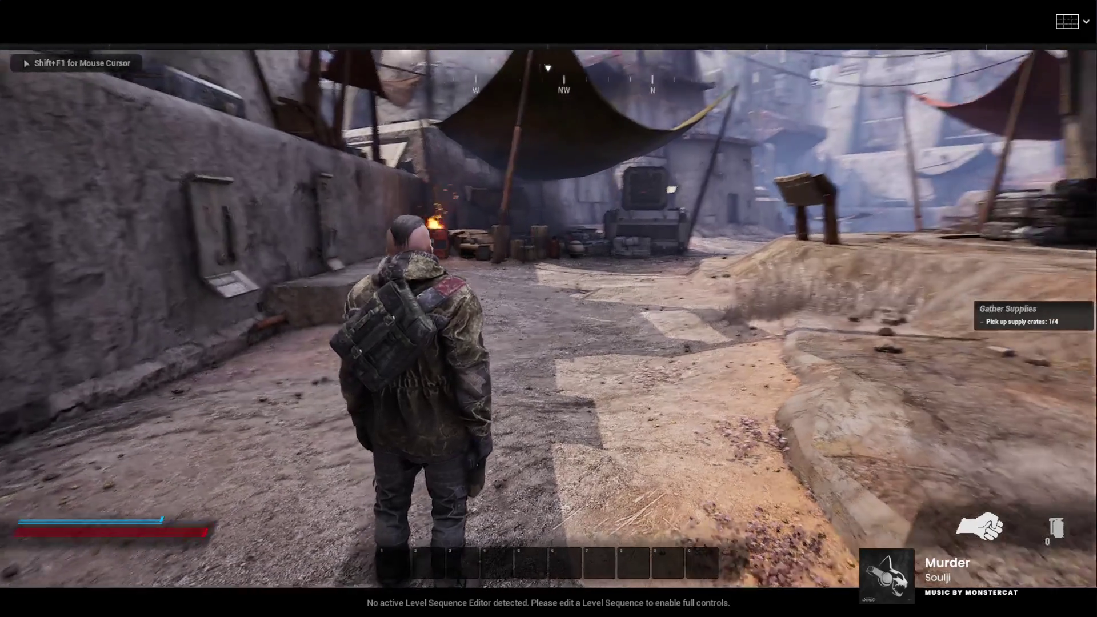
{"action": "key", "text": "w"}
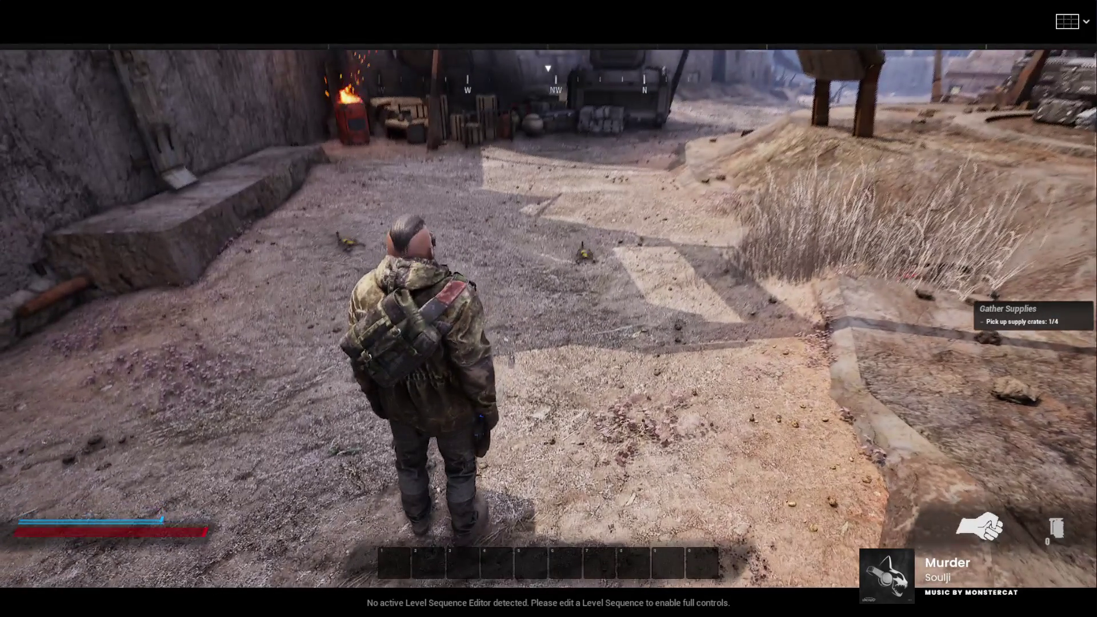
{"action": "mouse_move", "coordinate": [549, 309]}
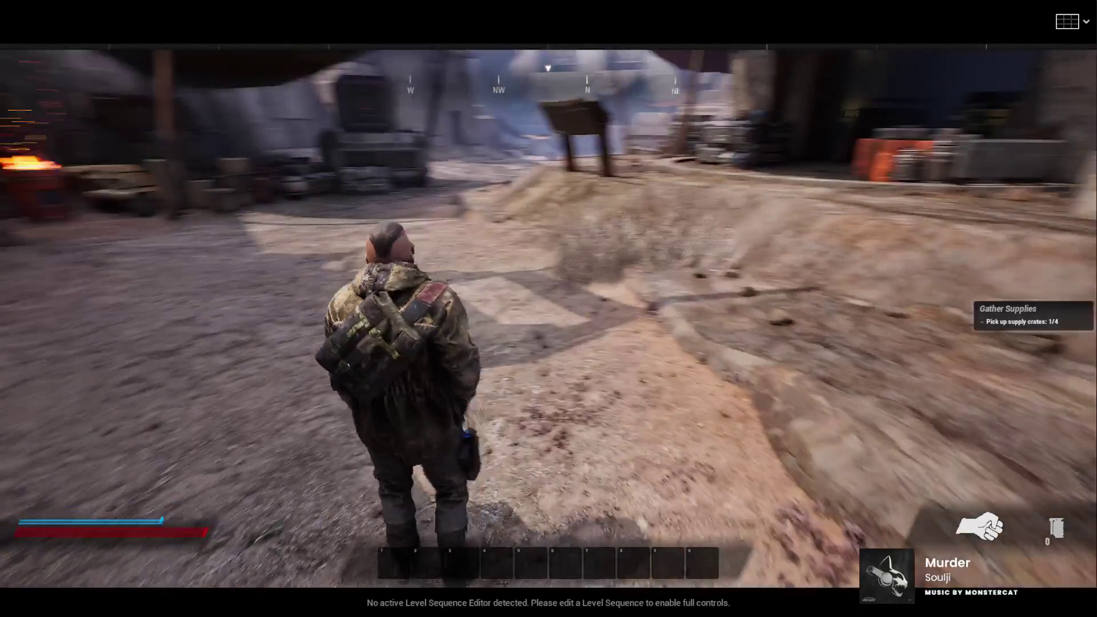
{"action": "key", "text": "w"}
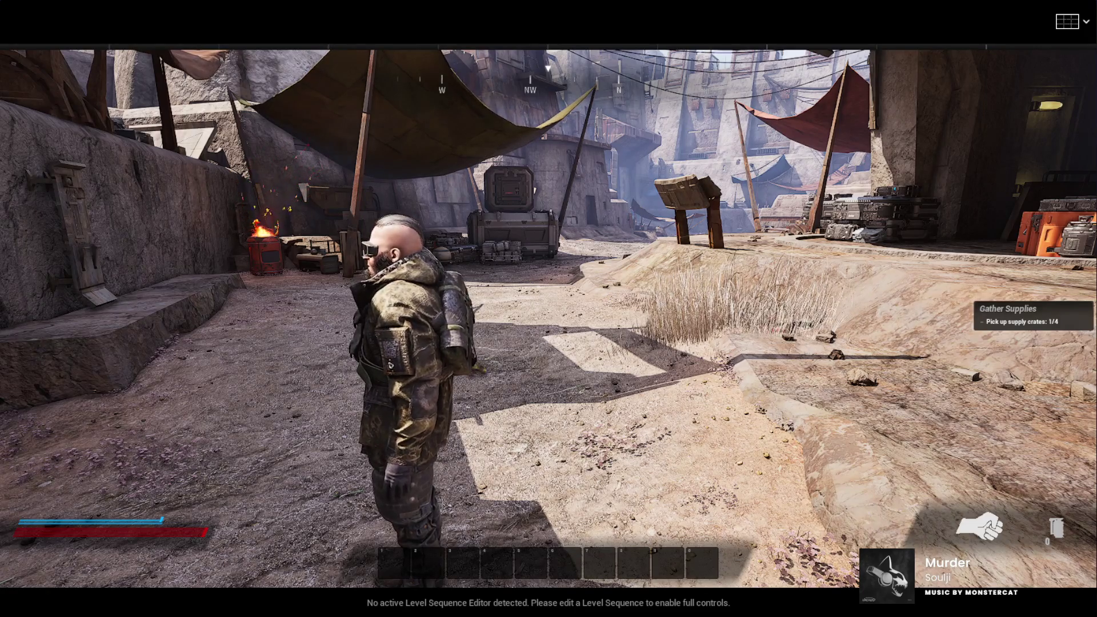
{"action": "key", "text": "w"}
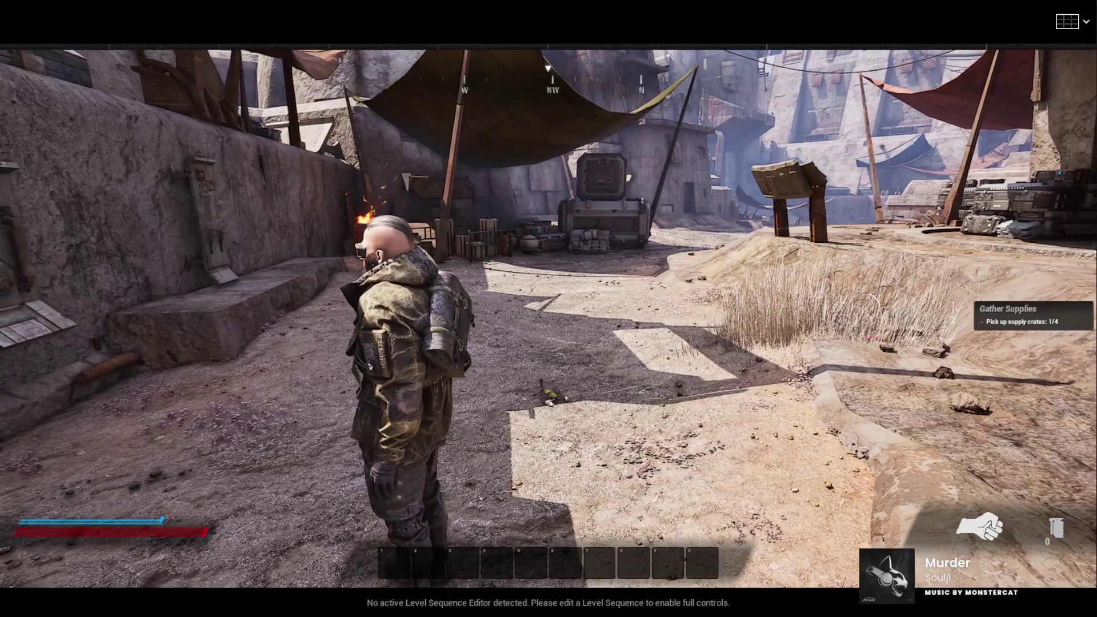
{"action": "key", "text": "w"}
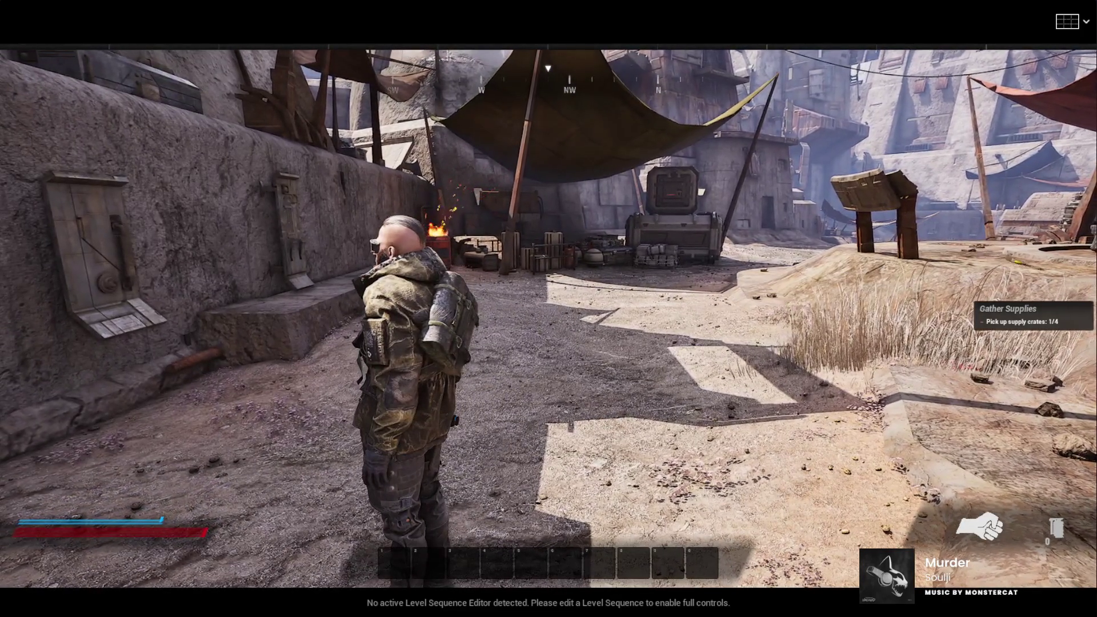
{"action": "key", "text": "a"}
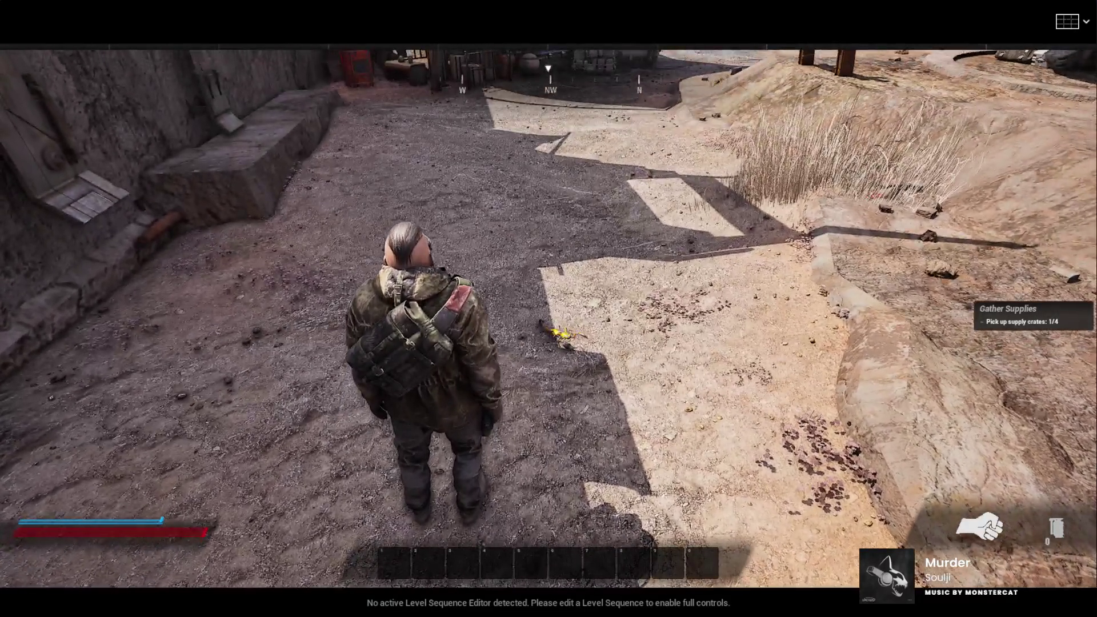
{"action": "key", "text": "Escape"}
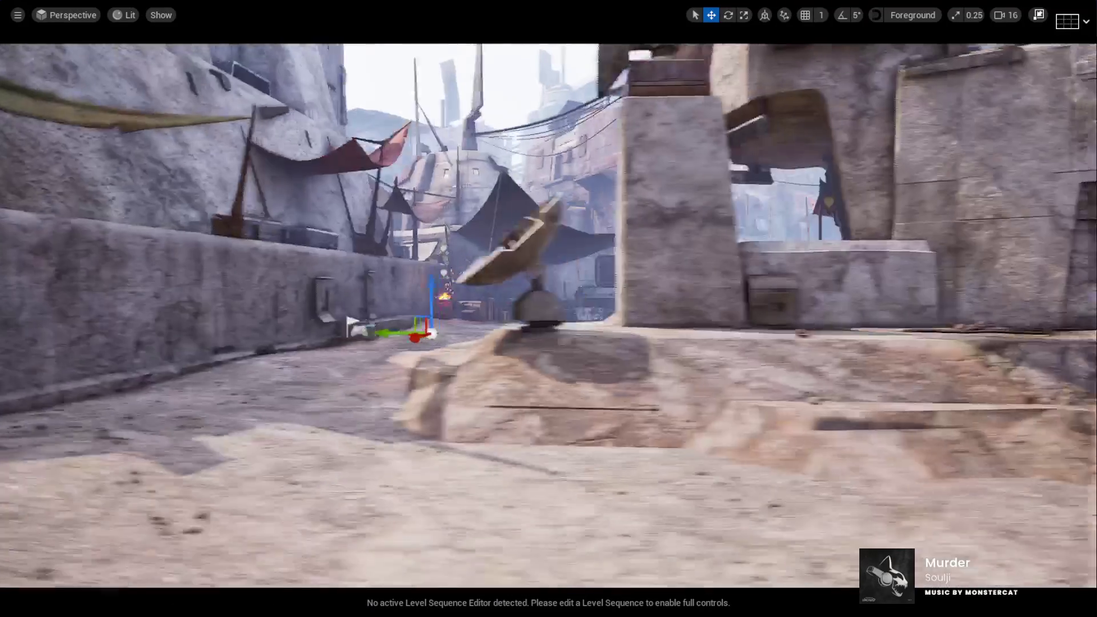
Step: Exit immersive mode with F11, widen the Details panel, and set the collider's Scale Z to 1.0
{"action": "key", "text": "F11"}
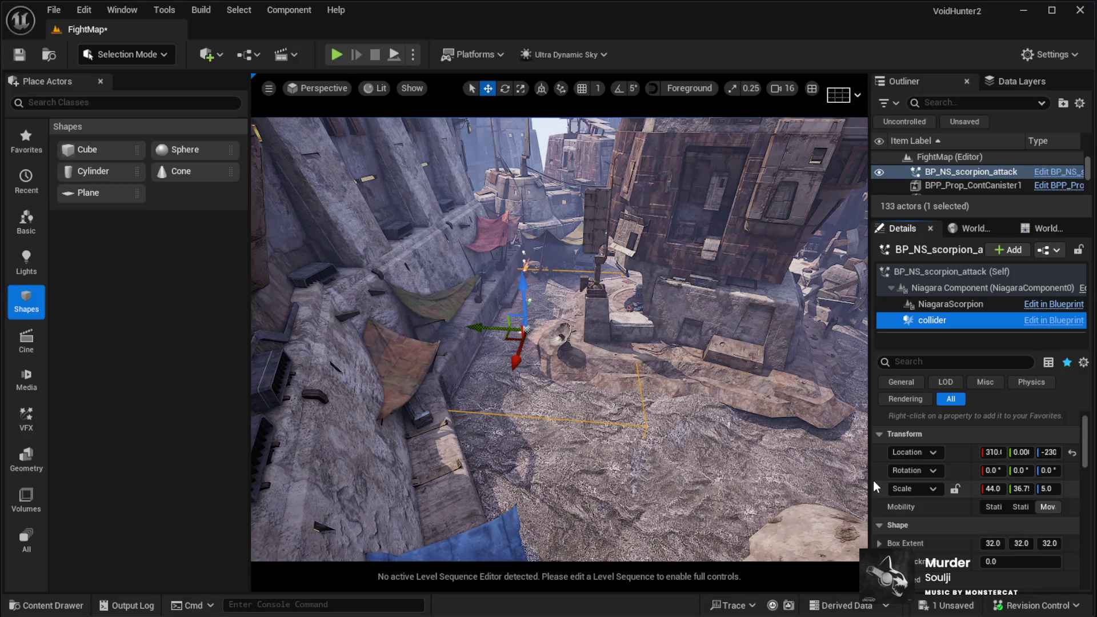
{"action": "left_click_drag", "start_coordinate": [871, 476], "coordinate": [819, 481]}
{"action": "left_click", "coordinate": [1044, 489]}
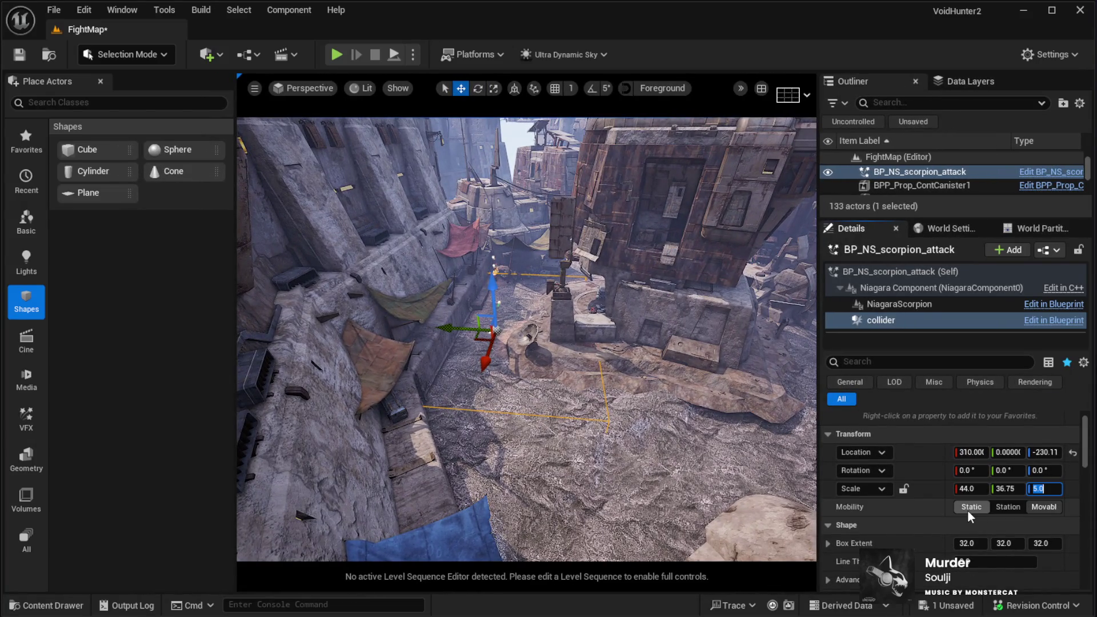
{"action": "type", "text": "1"}
{"action": "key", "text": "Return"}
Step: Set the collider's Scale X to 1.0 and select the Scale Y field
{"action": "left_click", "coordinate": [978, 489]}
{"action": "type", "text": "1"}
{"action": "key", "text": "Return"}
{"action": "left_click", "coordinate": [1012, 489]}
Step: Set the collider's Scale Y to 1.0 and fly the view down the alley toward the actor
{"action": "type", "text": "1"}
{"action": "key", "text": "Return"}
{"action": "key", "text": "w"}
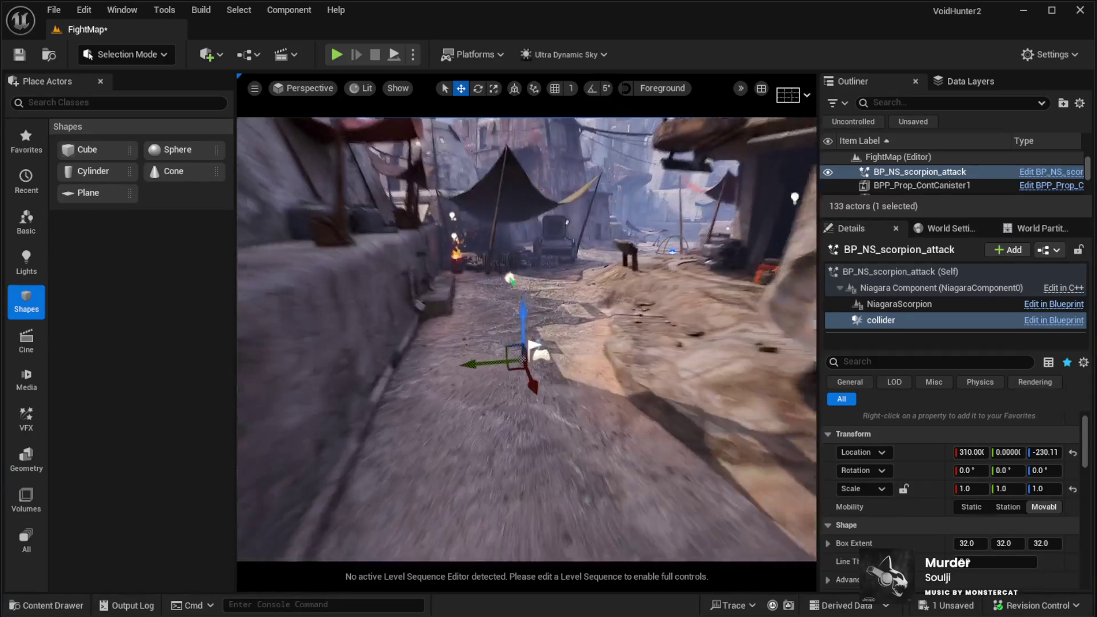
{"action": "key", "text": "w"}
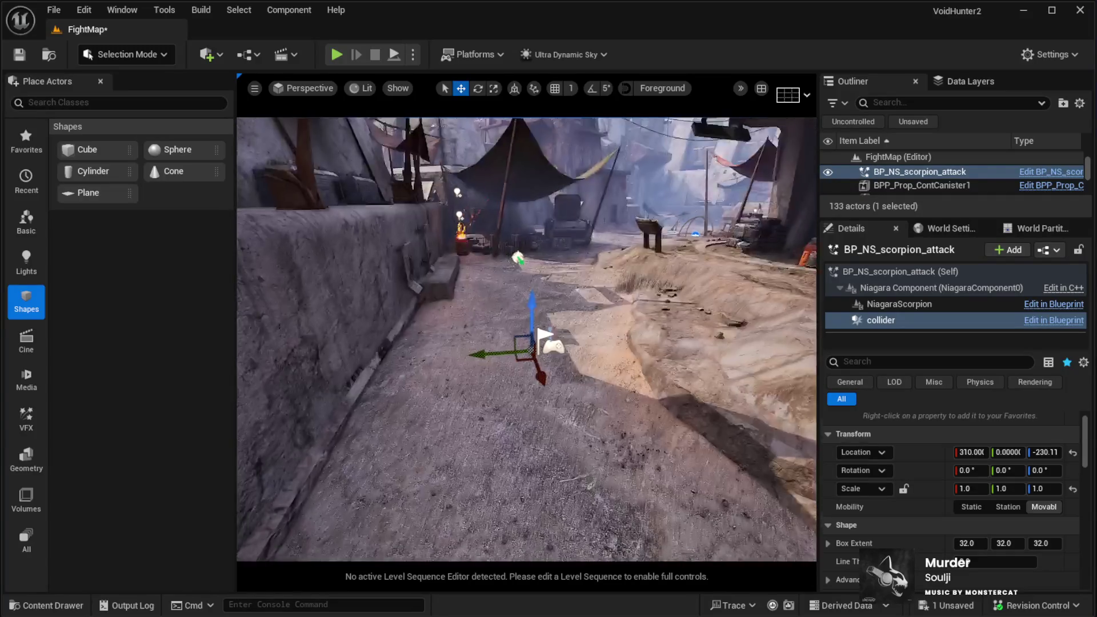
{"action": "key", "text": "w"}
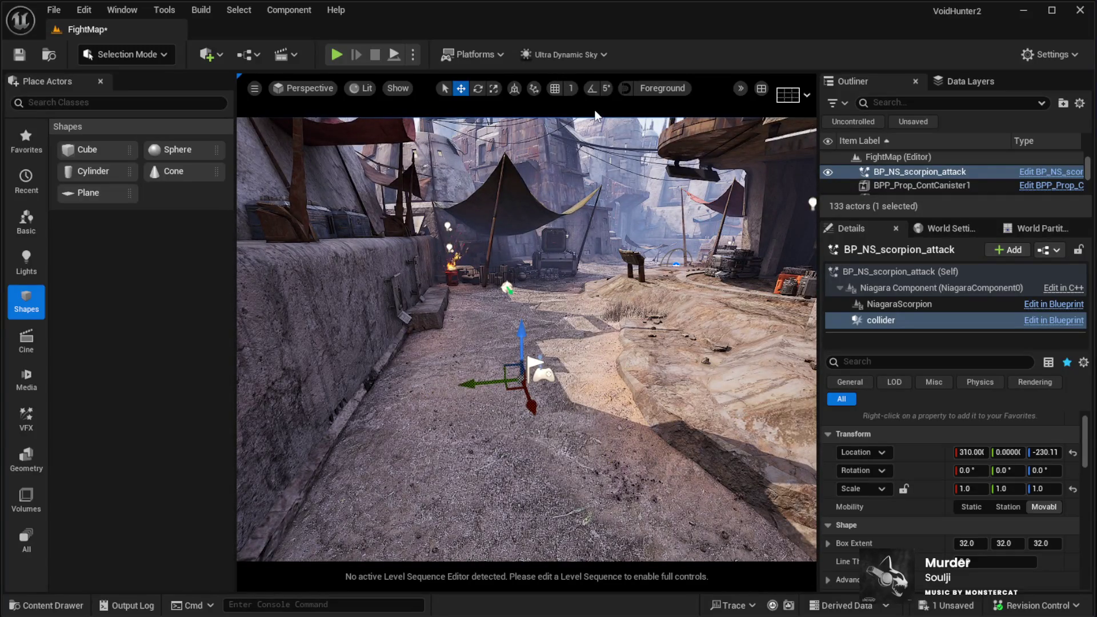
Step: Close the Place Actors panel, set camera speed to 3, and settle the view at alley ground level
{"action": "left_click", "coordinate": [101, 86]}
{"action": "key", "text": "w"}
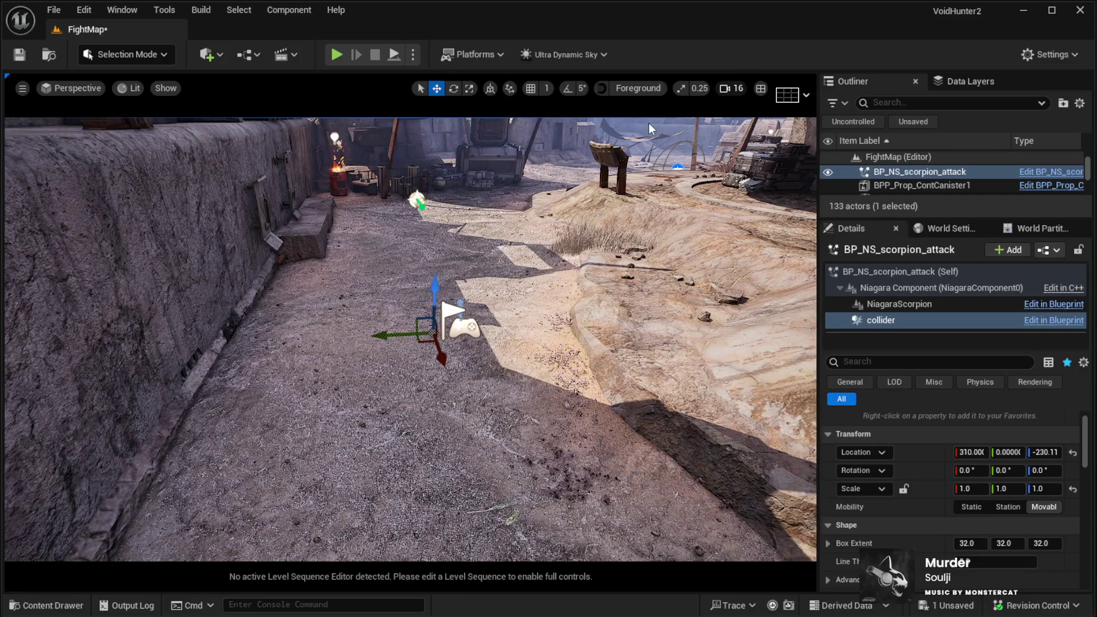
{"action": "scroll", "coordinate": [649, 122], "scroll_direction": "down", "scroll_amount": 4}
{"action": "key", "text": "q"}
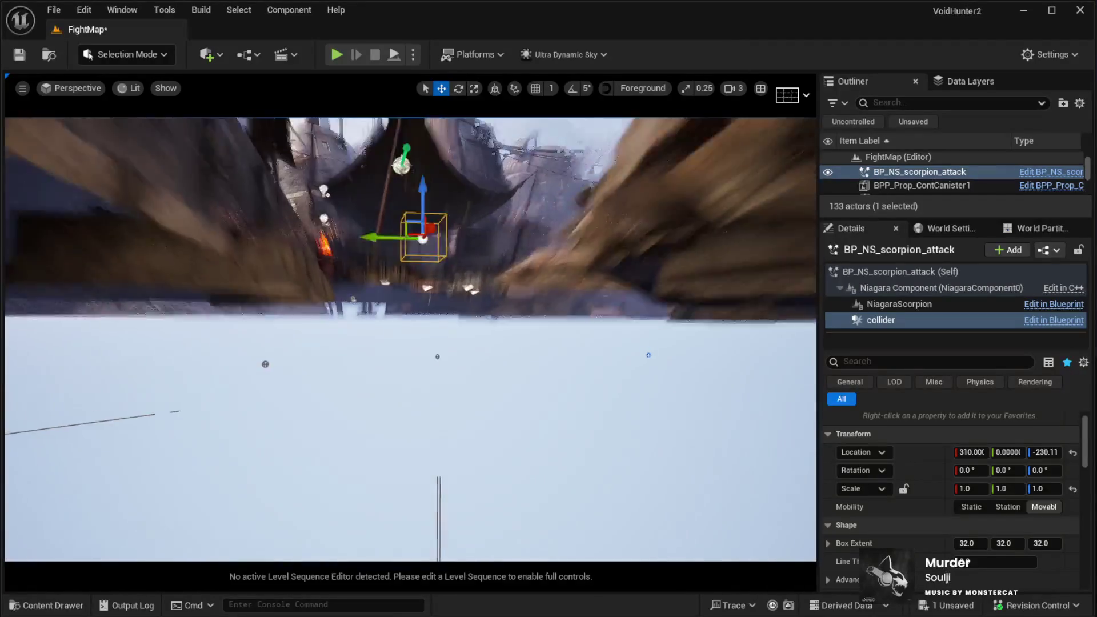
{"action": "key", "text": "e"}
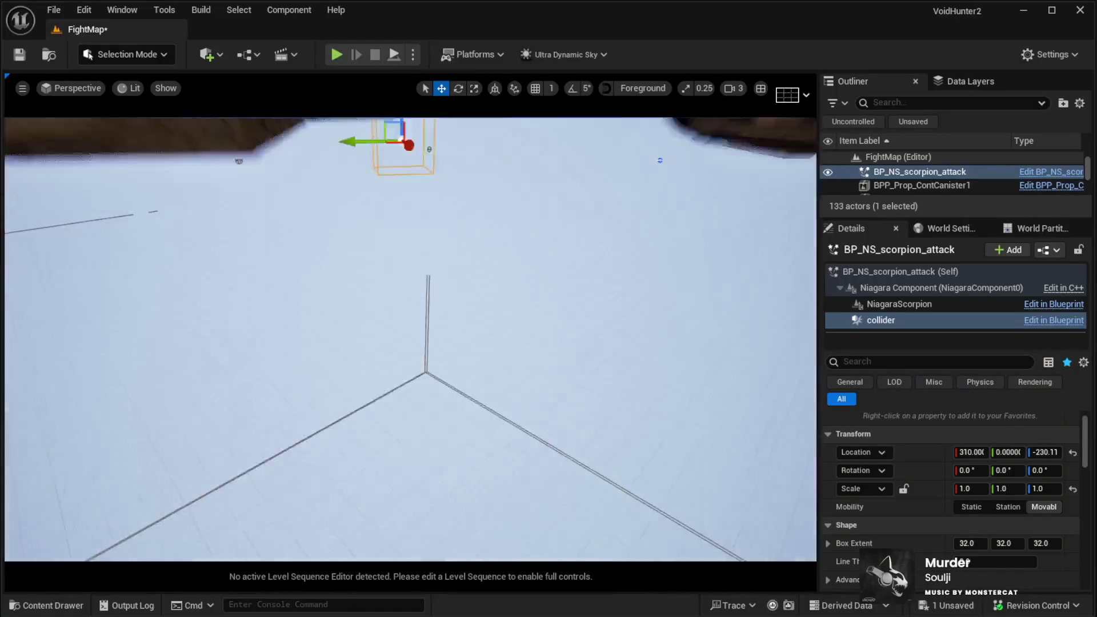
{"action": "key", "text": "e"}
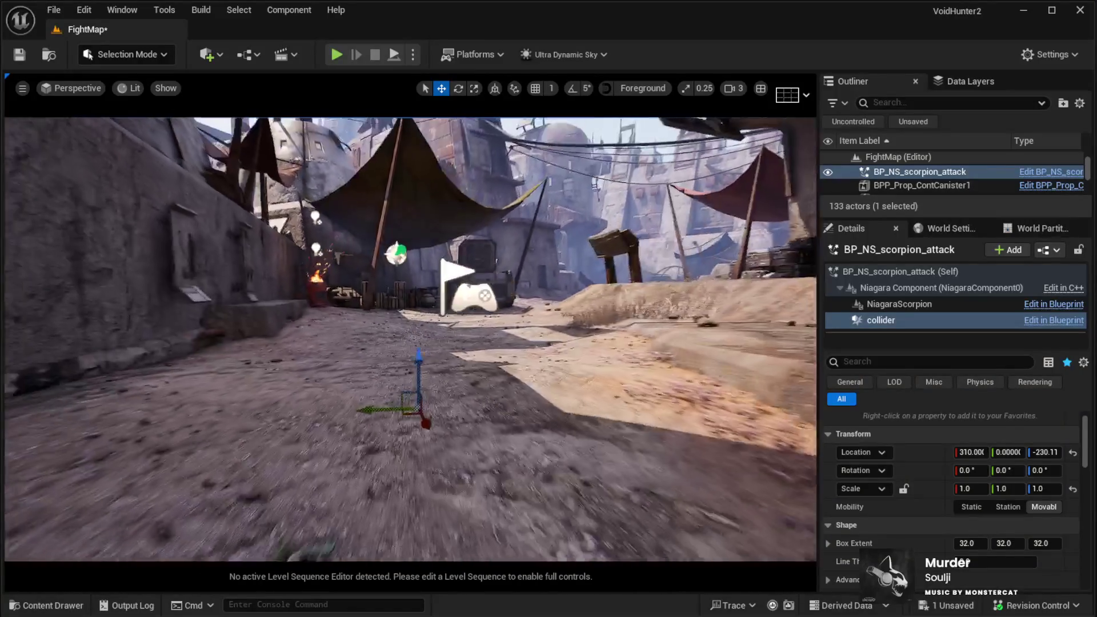
{"action": "key", "text": "e"}
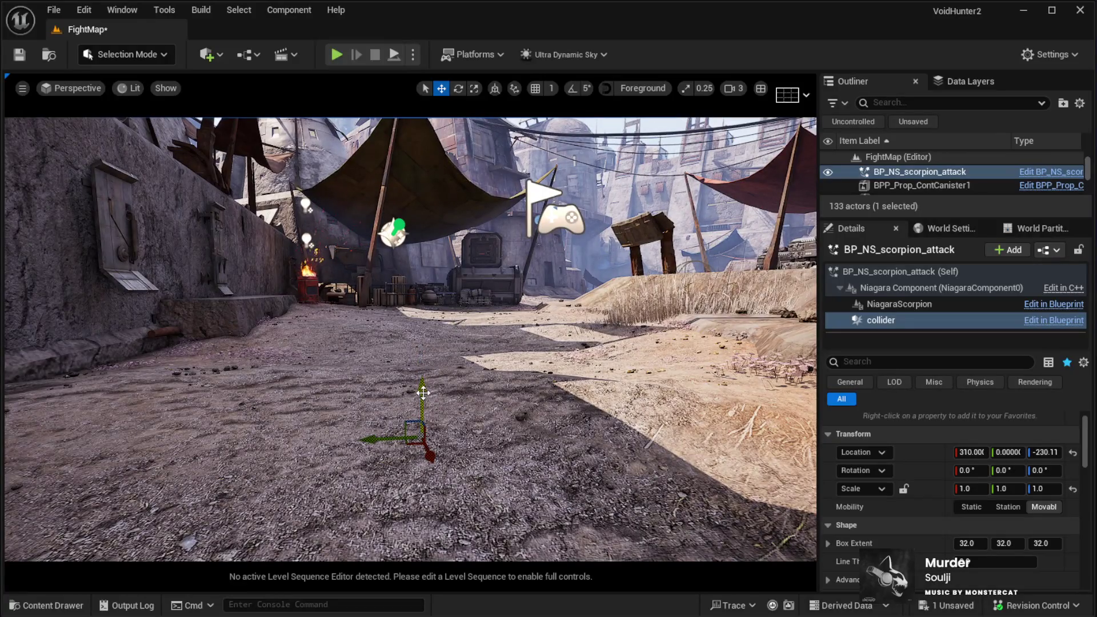
Step: Show the BP_NS_scorpion_attack (Self) properties in Details and look around the alley
{"action": "left_click", "coordinate": [889, 181]}
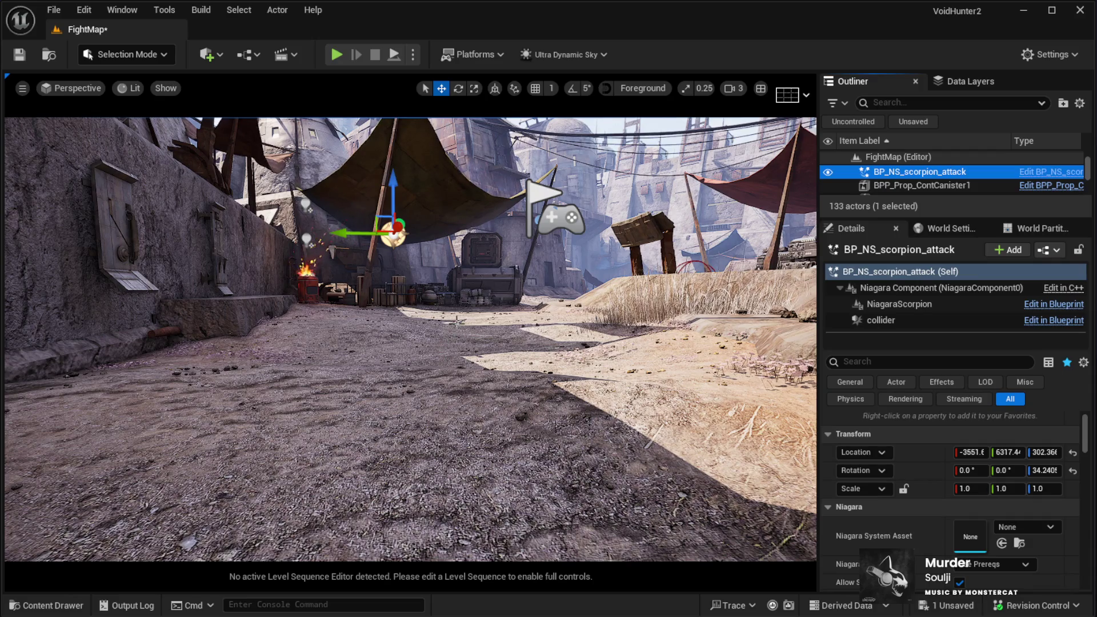
{"action": "left_click_drag", "start_coordinate": [515, 342], "coordinate": [577, 337]}
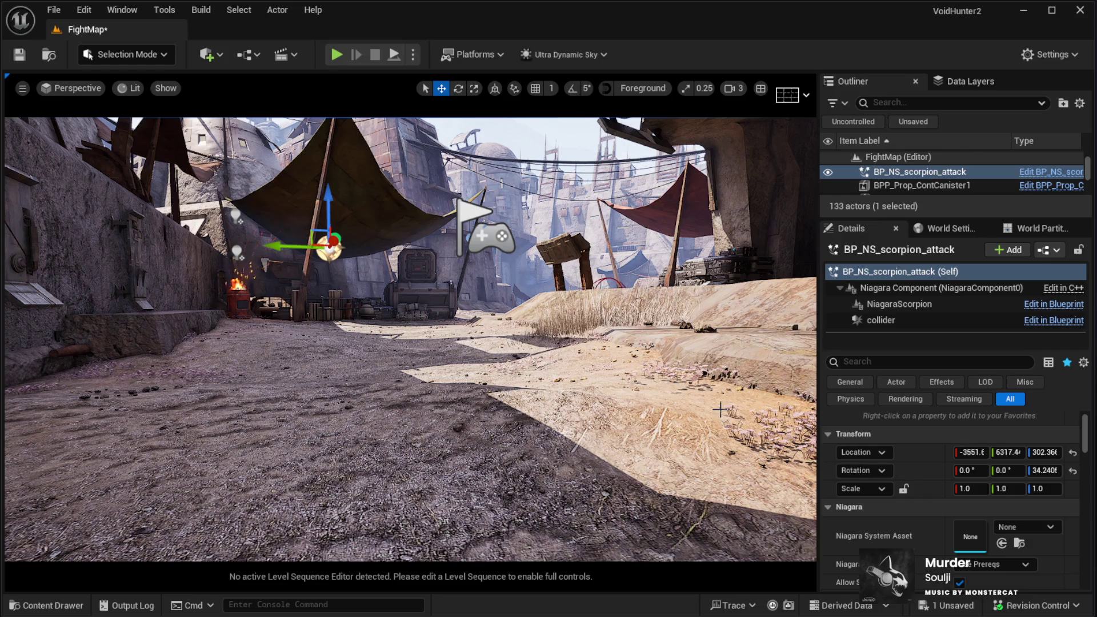
{"action": "left_click_drag", "start_coordinate": [720, 408], "coordinate": [661, 395]}
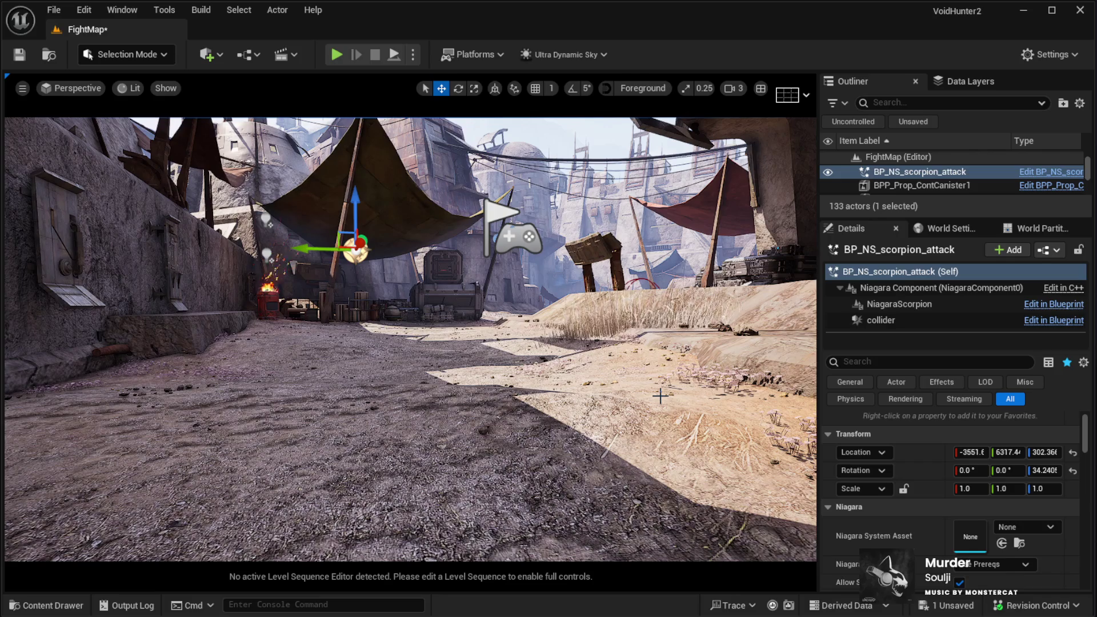
{"action": "left_click", "coordinate": [922, 185]}
Step: Select the scorpion attack's collider component and try scale values of 44 and 5
{"action": "left_click", "coordinate": [920, 172]}
{"action": "left_click", "coordinate": [880, 320]}
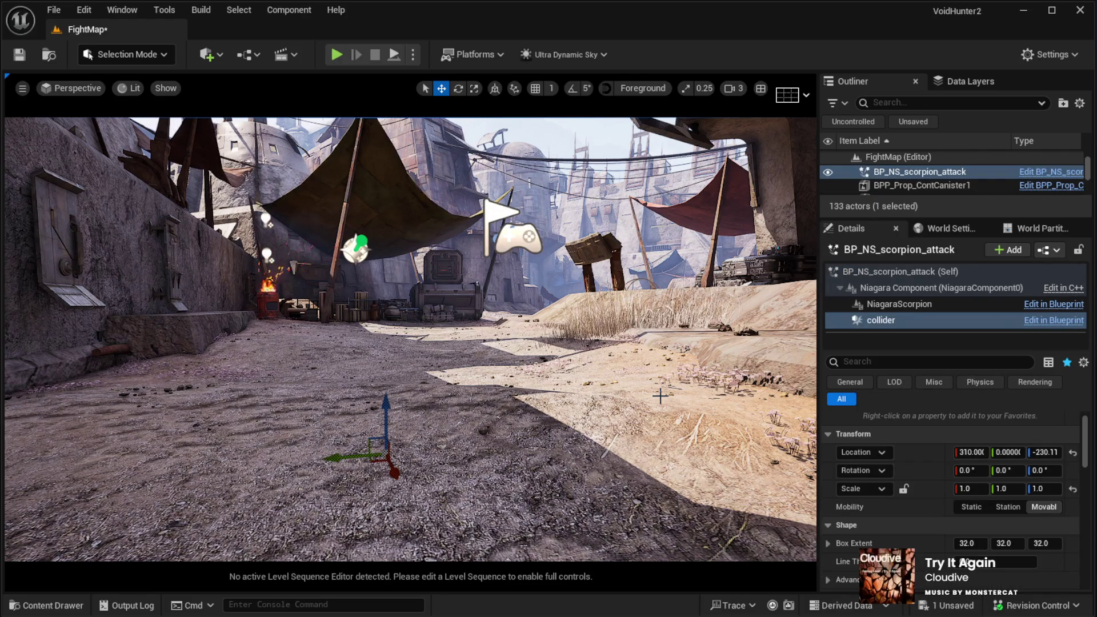
{"action": "type", "text": "44"}
{"action": "key", "text": "Tab"}
{"action": "key", "text": "Tab"}
{"action": "type", "text": "5"}
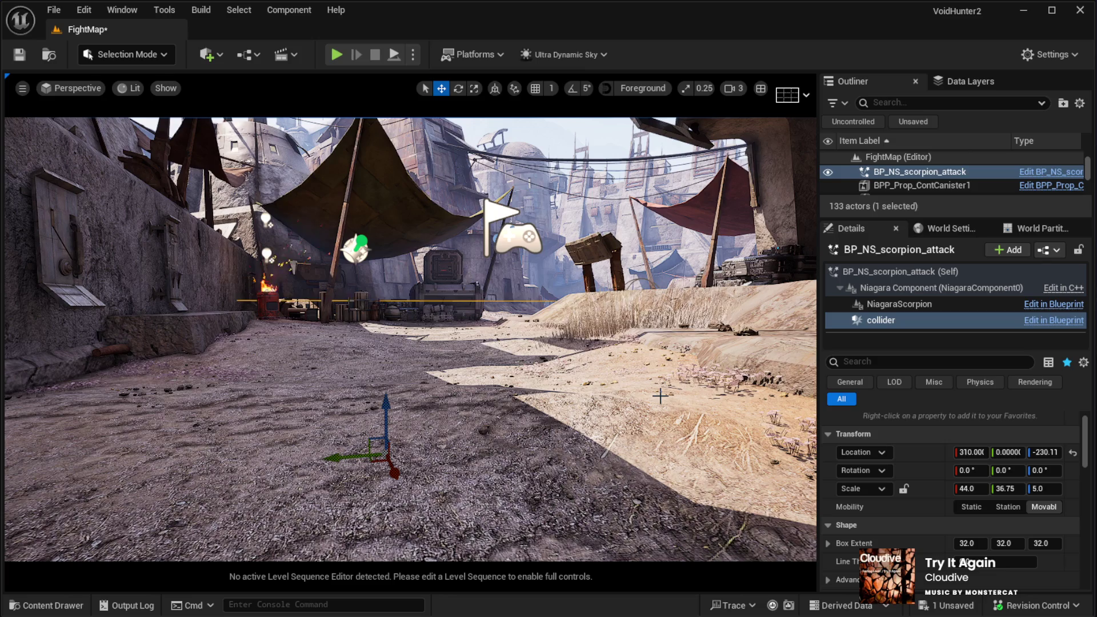
{"action": "left_click_drag", "start_coordinate": [660, 396], "coordinate": [640, 397]}
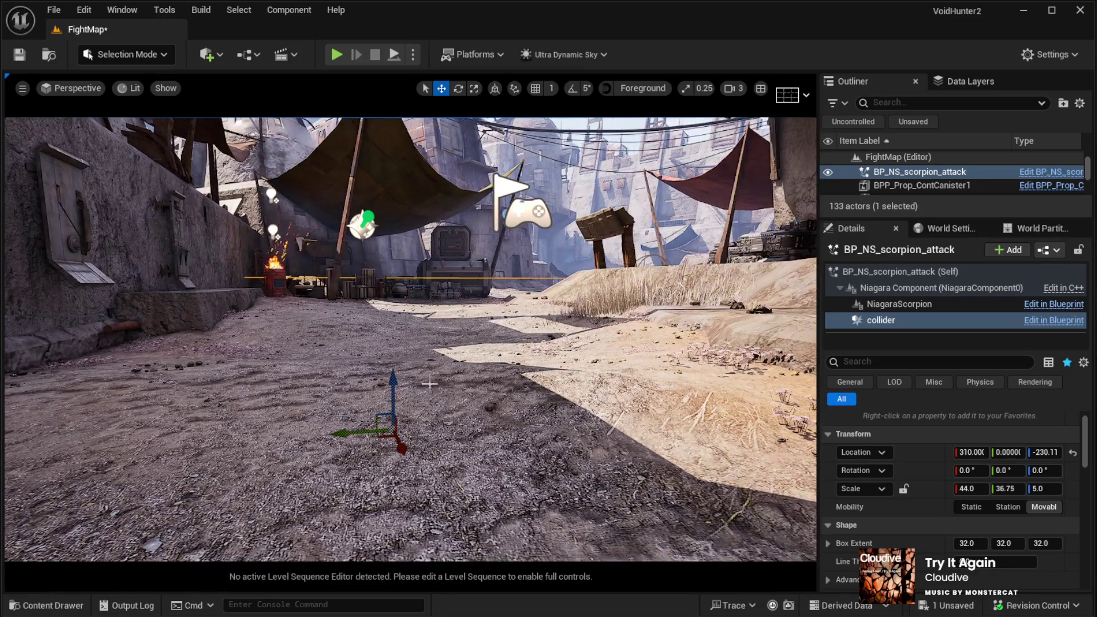
{"action": "left_click_drag", "start_coordinate": [968, 493], "coordinate": [965, 491]}
Step: Set the collider's scale to X 10, Y 10 and Z 2
{"action": "left_click", "coordinate": [965, 489]}
{"action": "type", "text": "10"}
{"action": "key", "text": "Return"}
{"action": "left_click", "coordinate": [1004, 490]}
{"action": "type", "text": "10"}
{"action": "key", "text": "Return"}
{"action": "left_click", "coordinate": [1038, 490]}
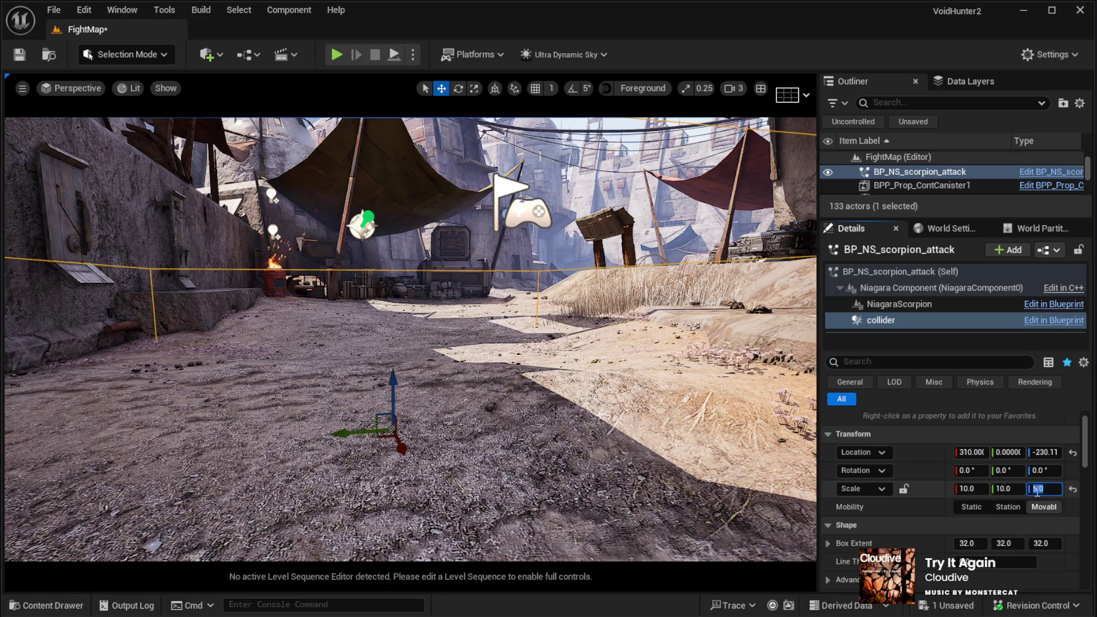
{"action": "type", "text": "10"}
{"action": "key", "text": "Return"}
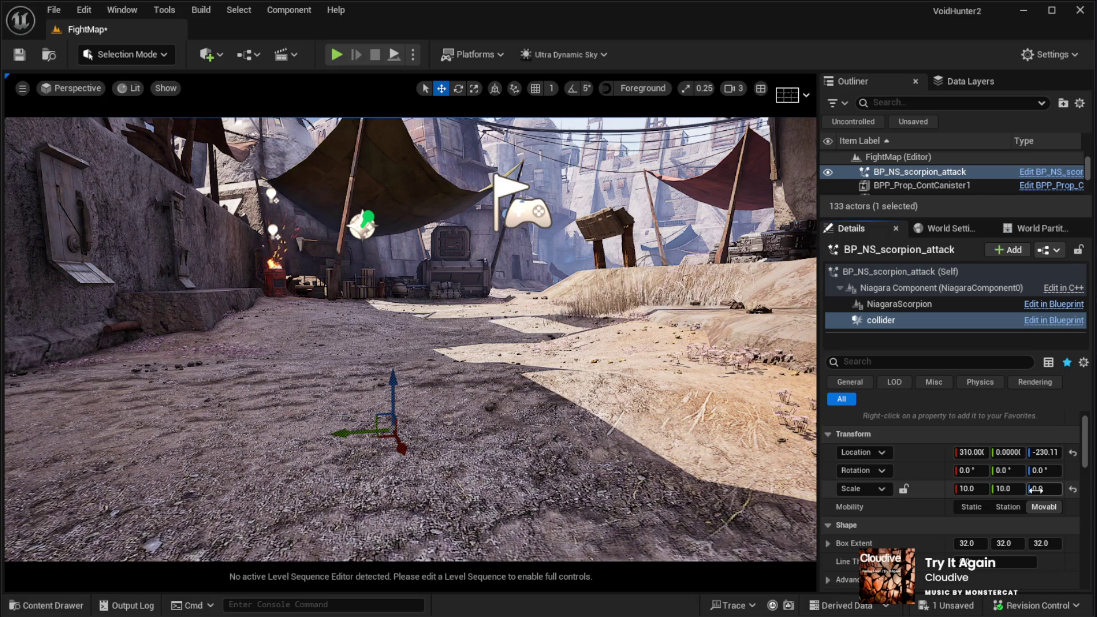
{"action": "key", "text": "BackSpace"}
{"action": "type", "text": "2"}
{"action": "key", "text": "Return"}
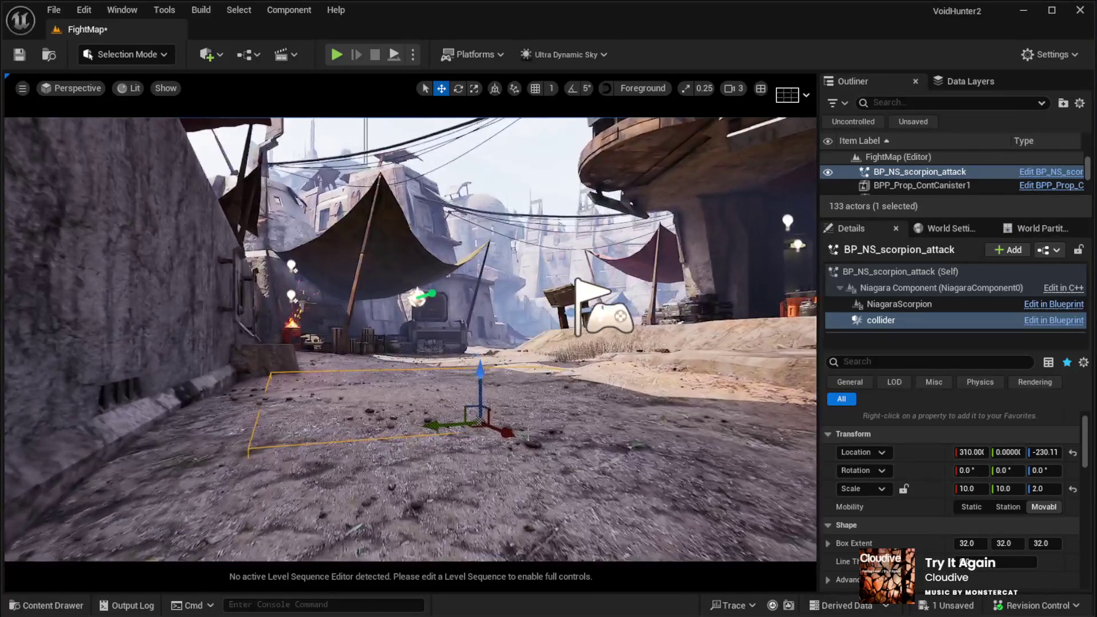
Step: Lift the scorpion attack actor above the tent to Z about 619.67, undoing a stray Niagara move
{"action": "left_click", "coordinate": [422, 319]}
{"action": "left_click_drag", "start_coordinate": [418, 268], "coordinate": [417, 216]}
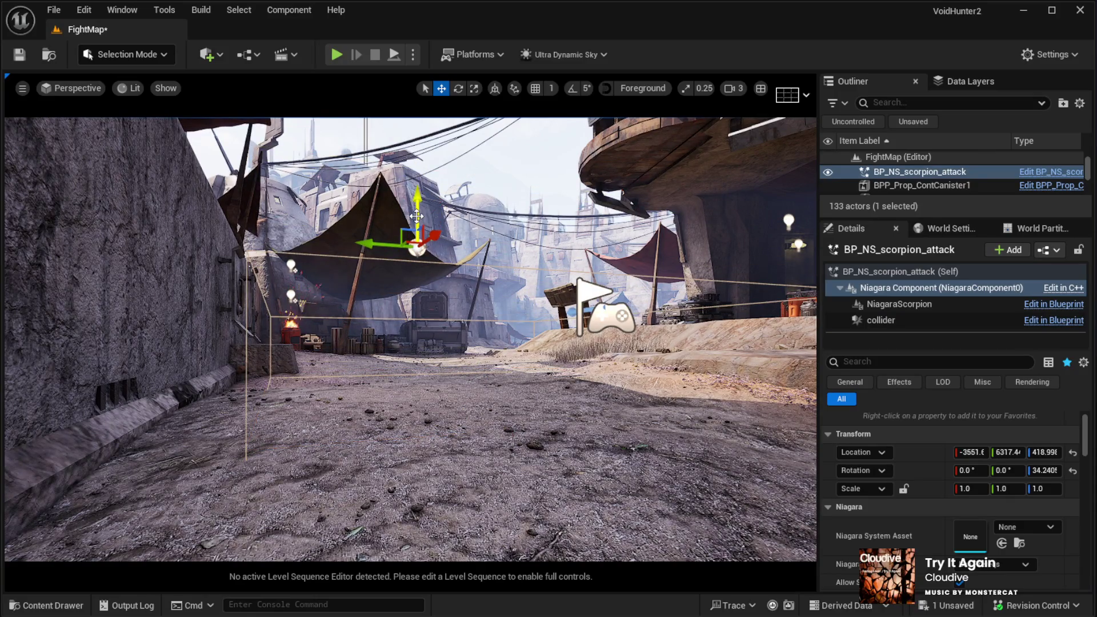
{"action": "key", "text": "ctrl+z"}
{"action": "key", "text": "ctrl+z"}
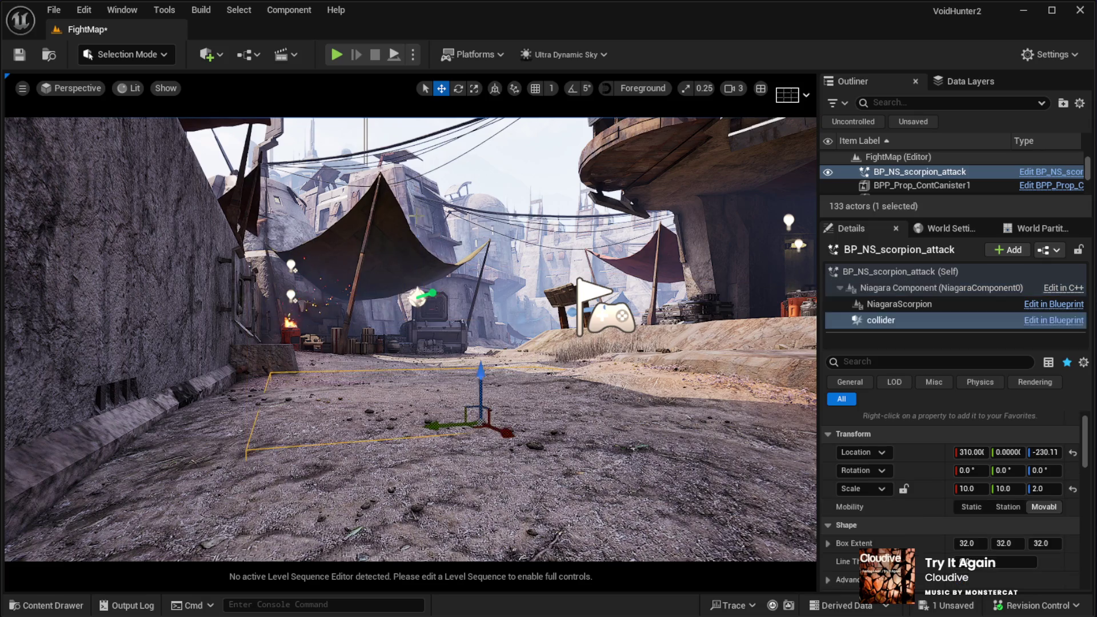
{"action": "key", "text": "ctrl+z"}
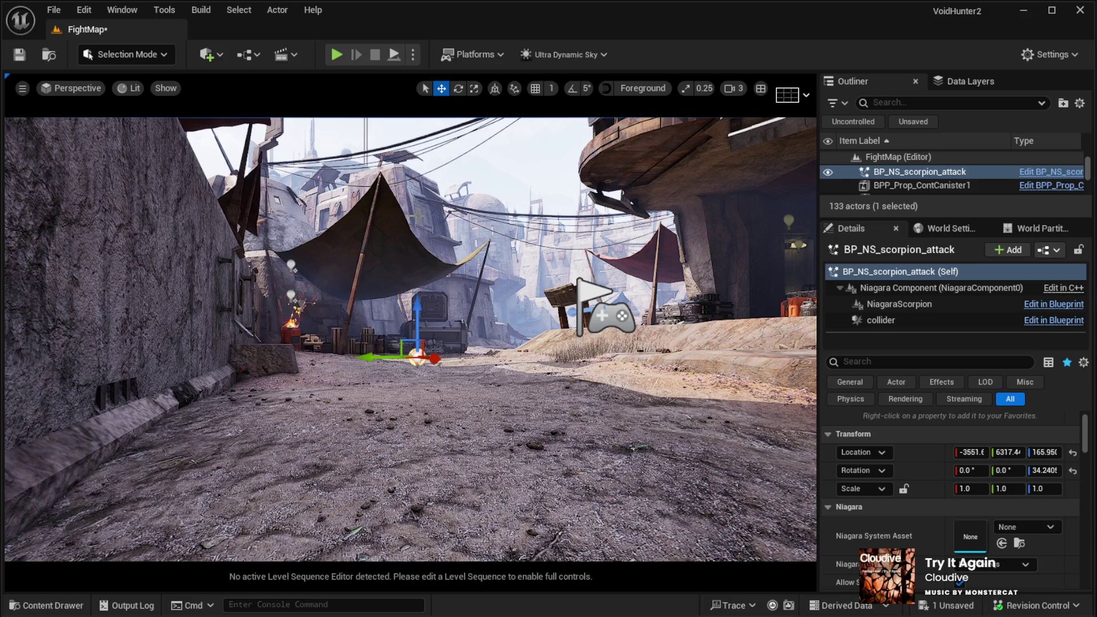
{"action": "key", "text": "ctrl+z"}
{"action": "key", "text": "ctrl+z"}
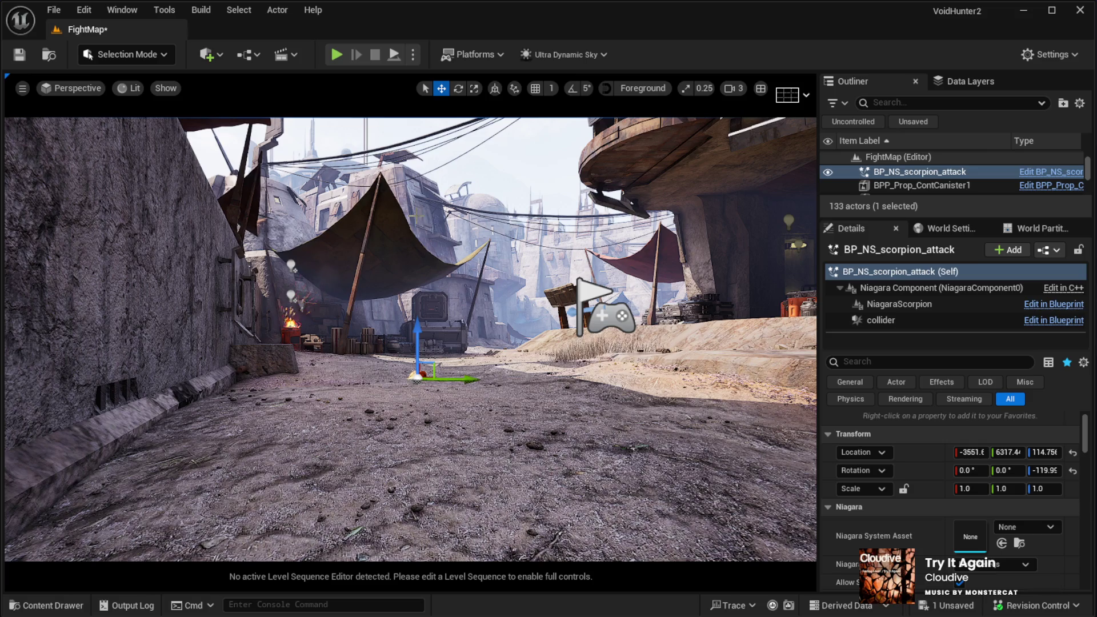
{"action": "key", "text": "ctrl+y"}
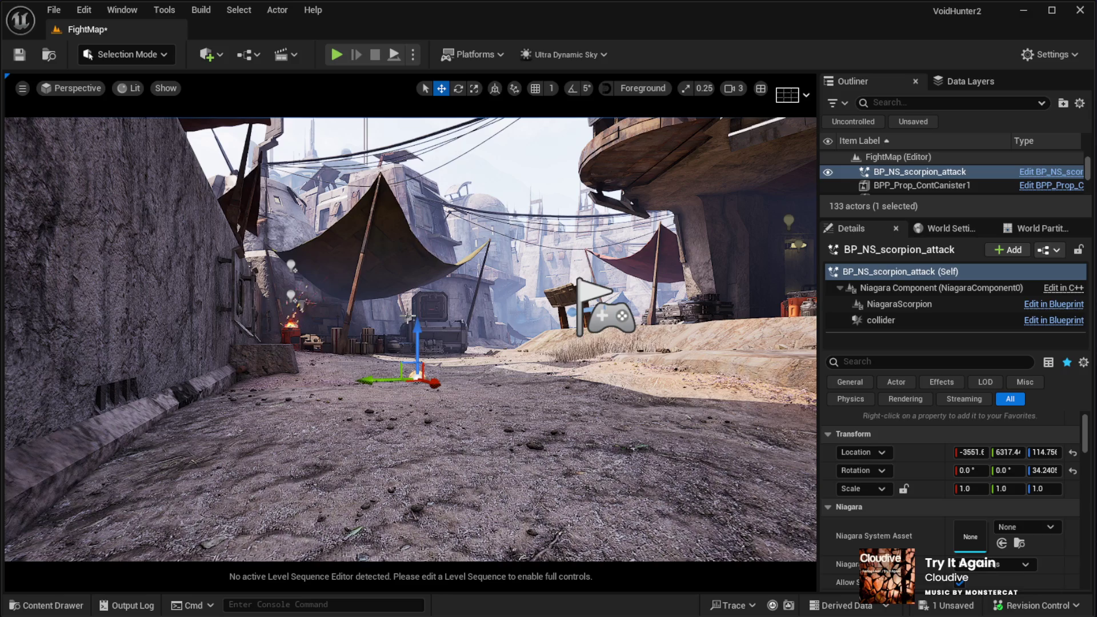
{"action": "left_click_drag", "start_coordinate": [418, 343], "coordinate": [418, 306]}
{"action": "key", "text": "f"}
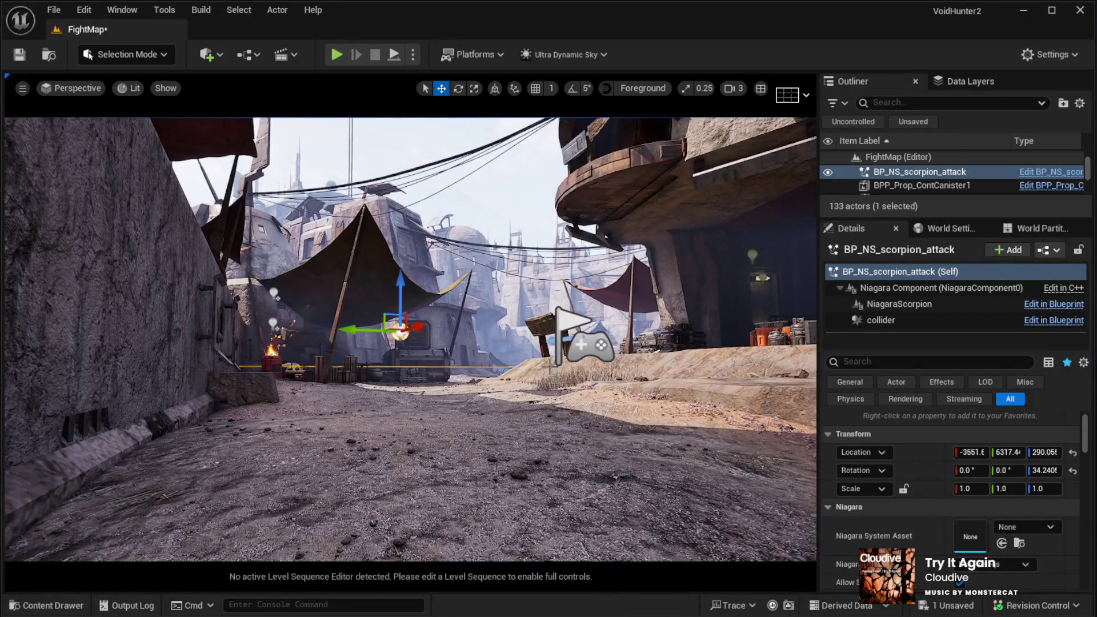
{"action": "mouse_move", "coordinate": [416, 273]}
{"action": "left_mouse_down"}
{"action": "mouse_move", "coordinate": [419, 340]}
{"action": "mouse_move", "coordinate": [418, 263]}
{"action": "left_mouse_up"}
{"action": "key", "text": "f"}
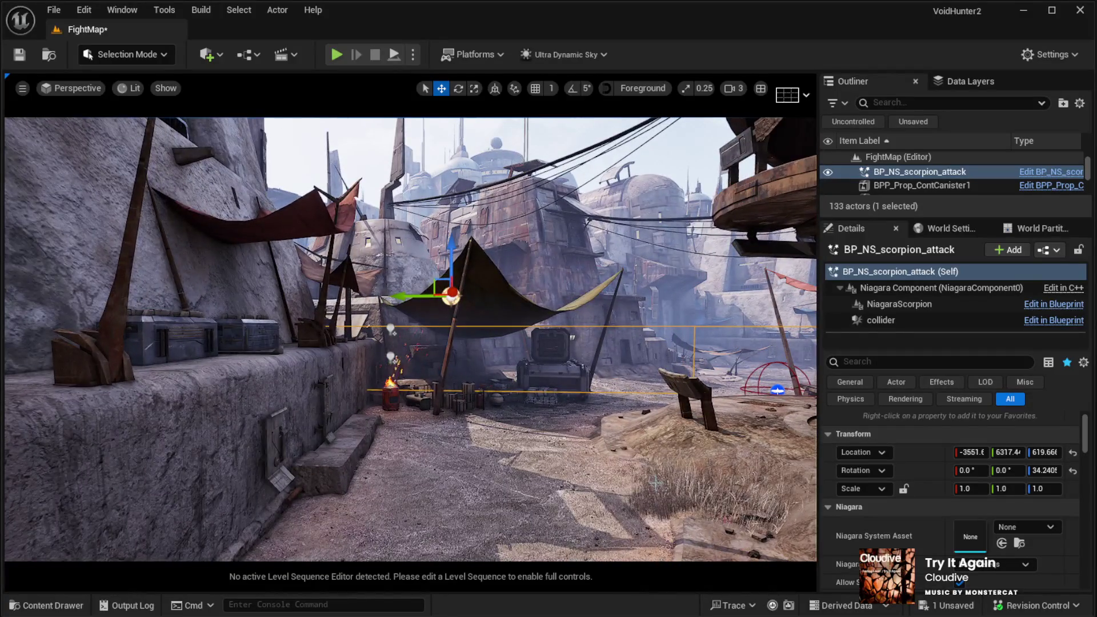
Step: Select the collider, reset its location, and set its scale back to 1, 1, 1
{"action": "scroll", "coordinate": [880, 534], "scroll_direction": "down", "scroll_amount": 3}
{"action": "scroll", "coordinate": [880, 531], "scroll_direction": "up", "scroll_amount": 3}
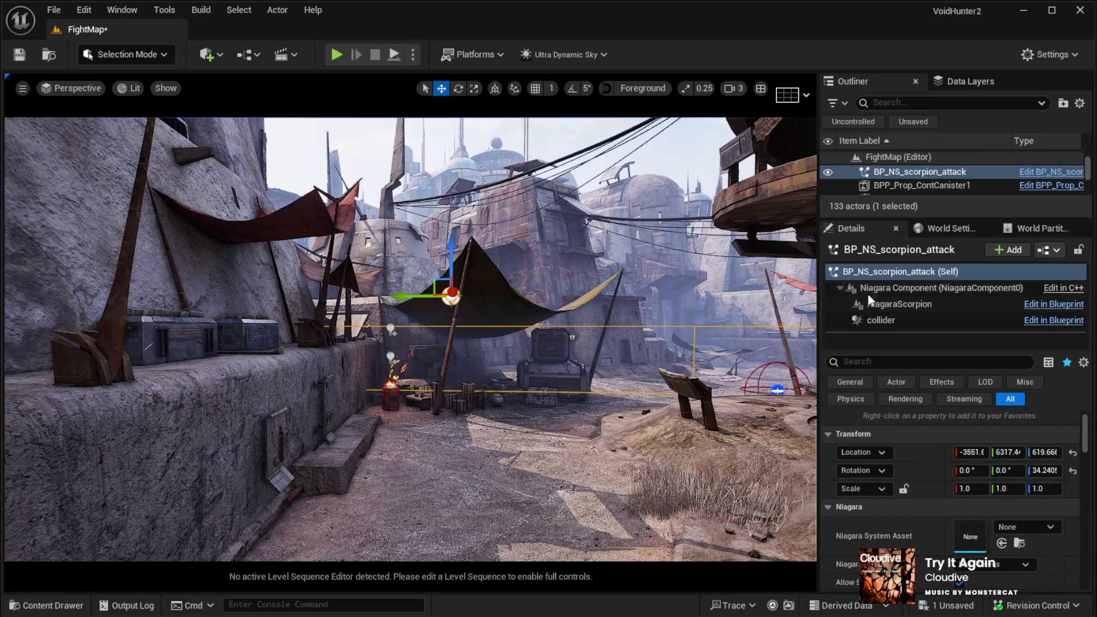
{"action": "left_click", "coordinate": [873, 318]}
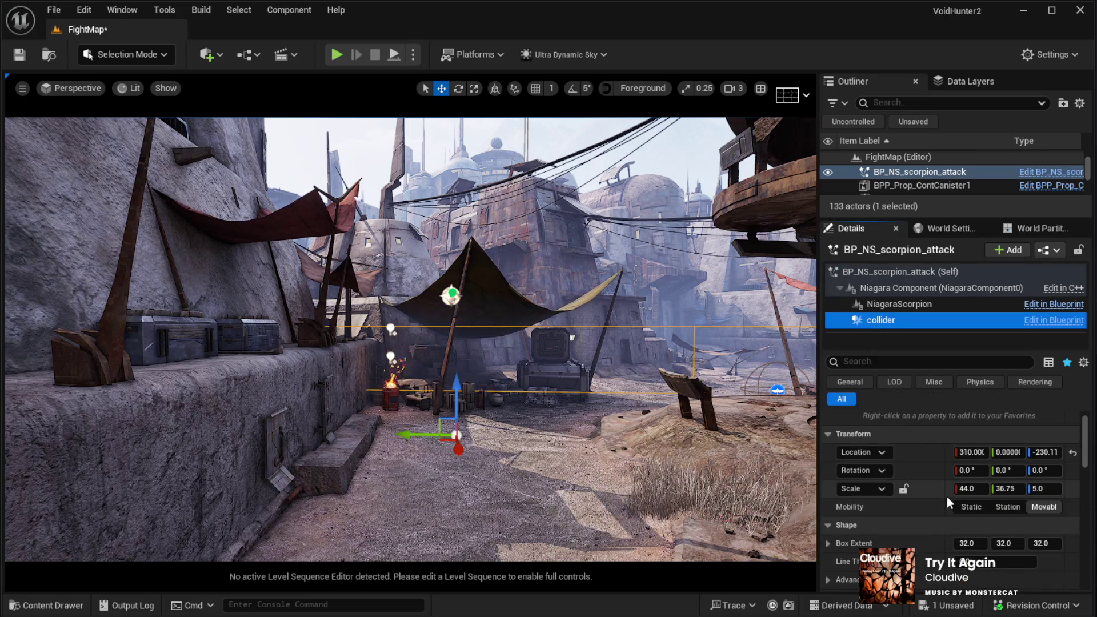
{"action": "left_click", "coordinate": [1073, 453]}
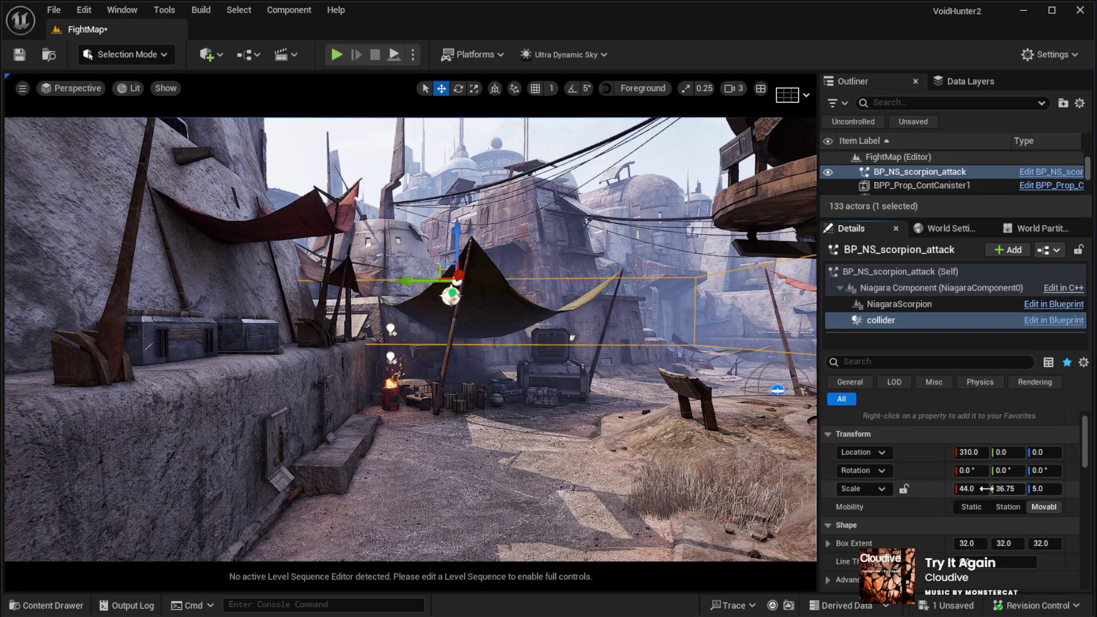
{"action": "left_click", "coordinate": [972, 489]}
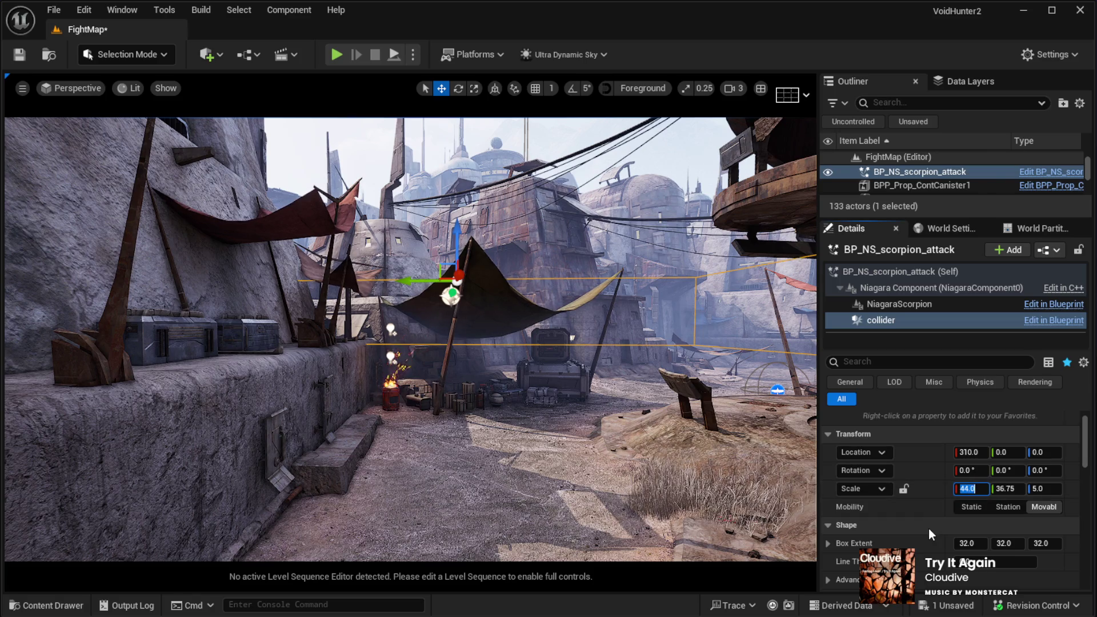
{"action": "type", "text": "1"}
{"action": "key", "text": "Return"}
{"action": "type", "text": "1"}
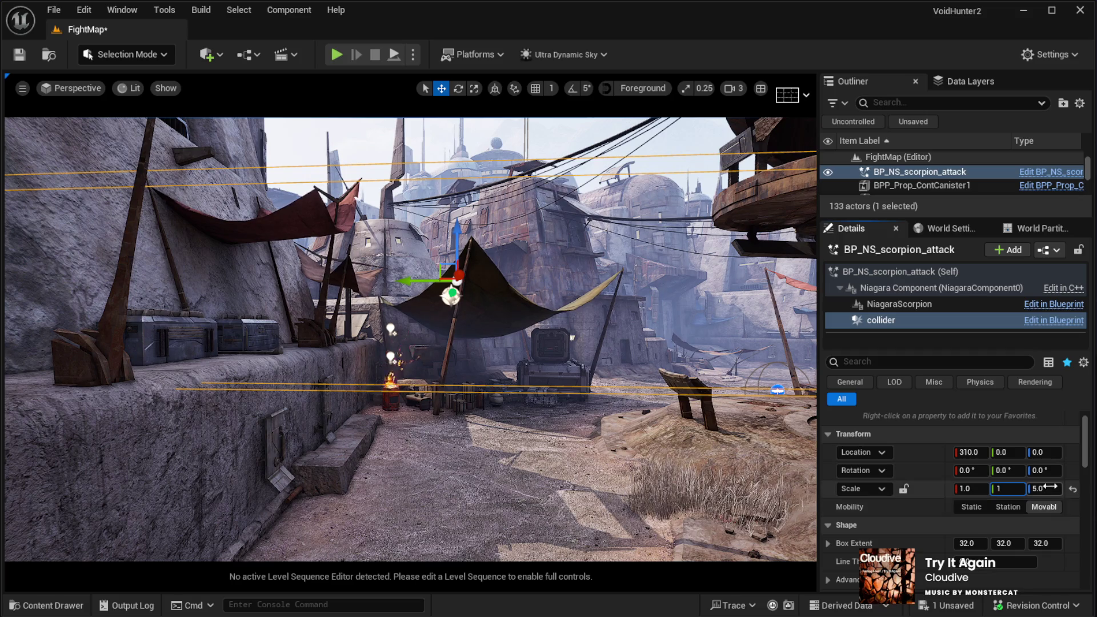
{"action": "key", "text": "Tab"}
{"action": "type", "text": "1"}
{"action": "key", "text": "Return"}
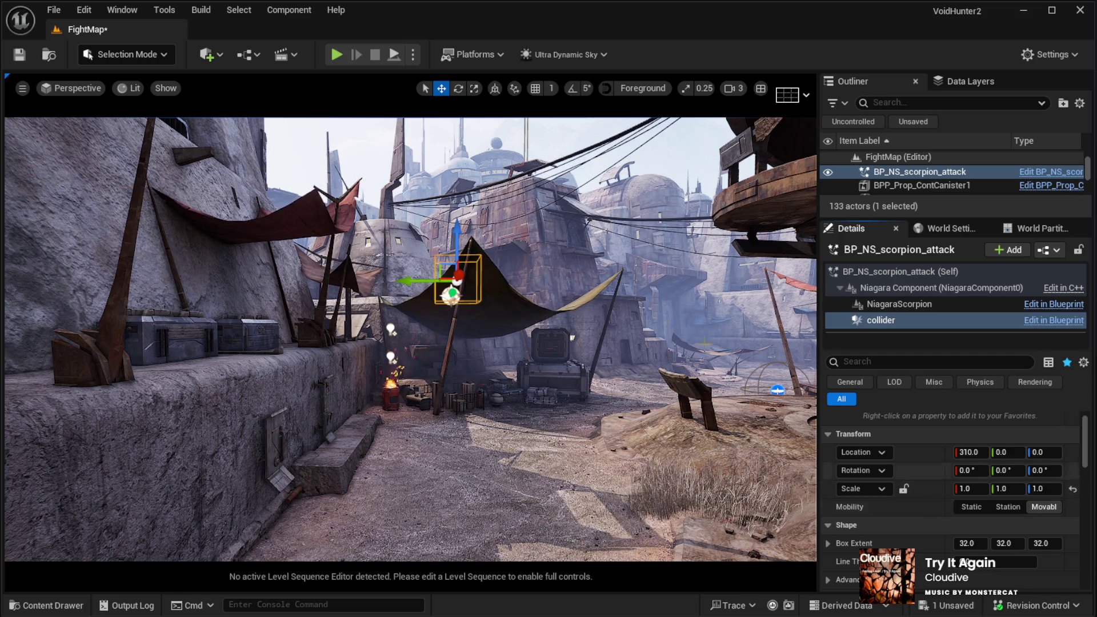
Step: Undo a trial downward drag of the collider and set its Location X to 0
{"action": "scroll", "coordinate": [539, 343], "scroll_direction": "up", "scroll_amount": 3}
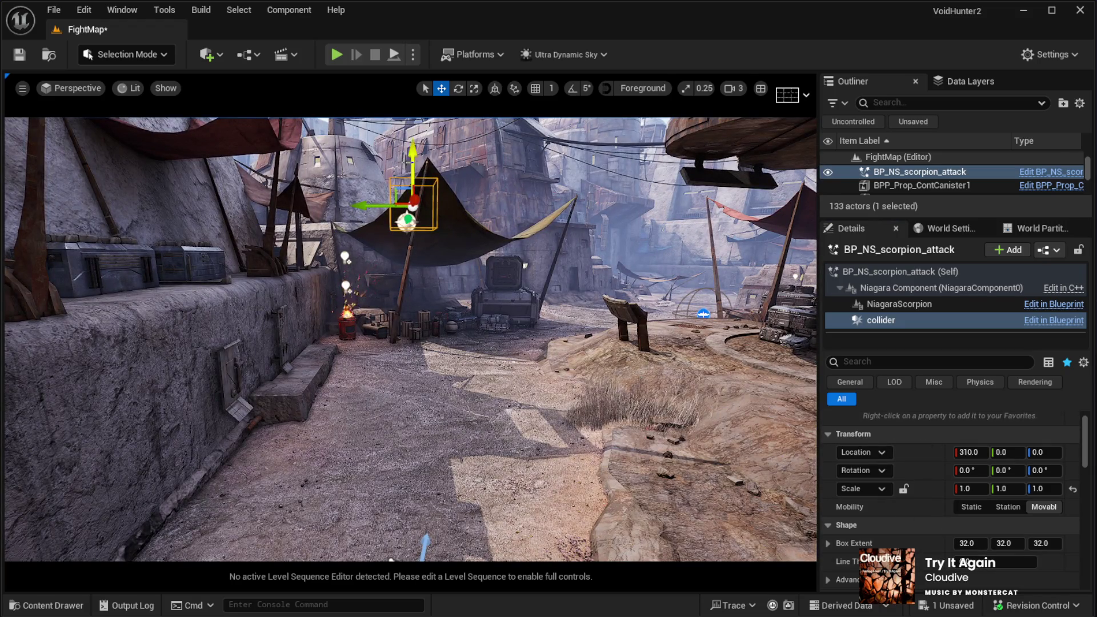
{"action": "left_click_drag", "start_coordinate": [408, 158], "coordinate": [423, 247]}
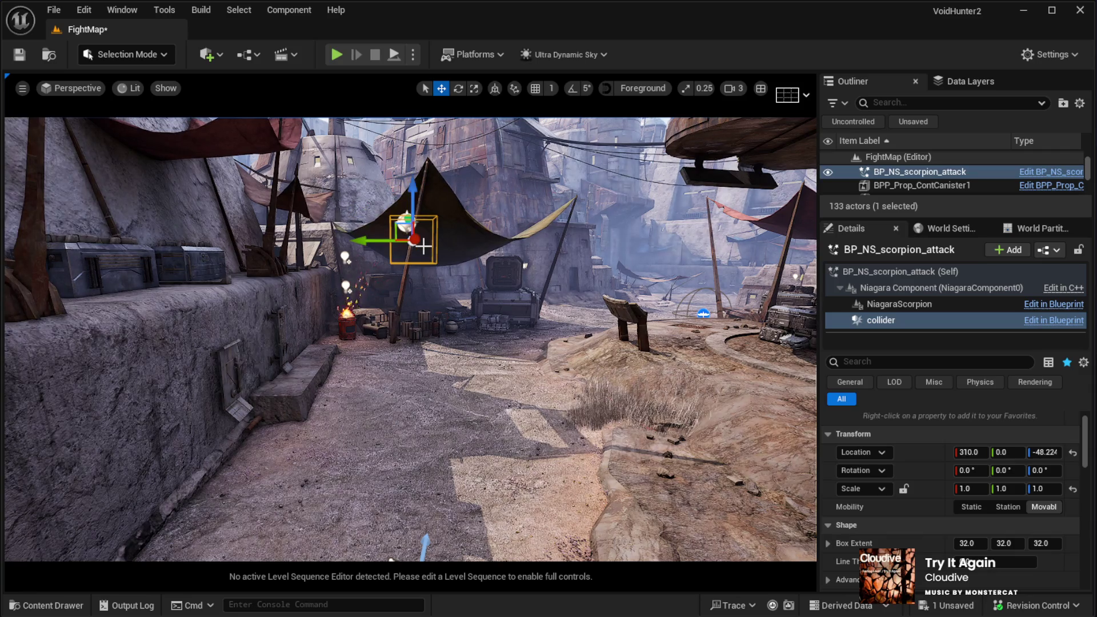
{"action": "key", "text": "ctrl+z"}
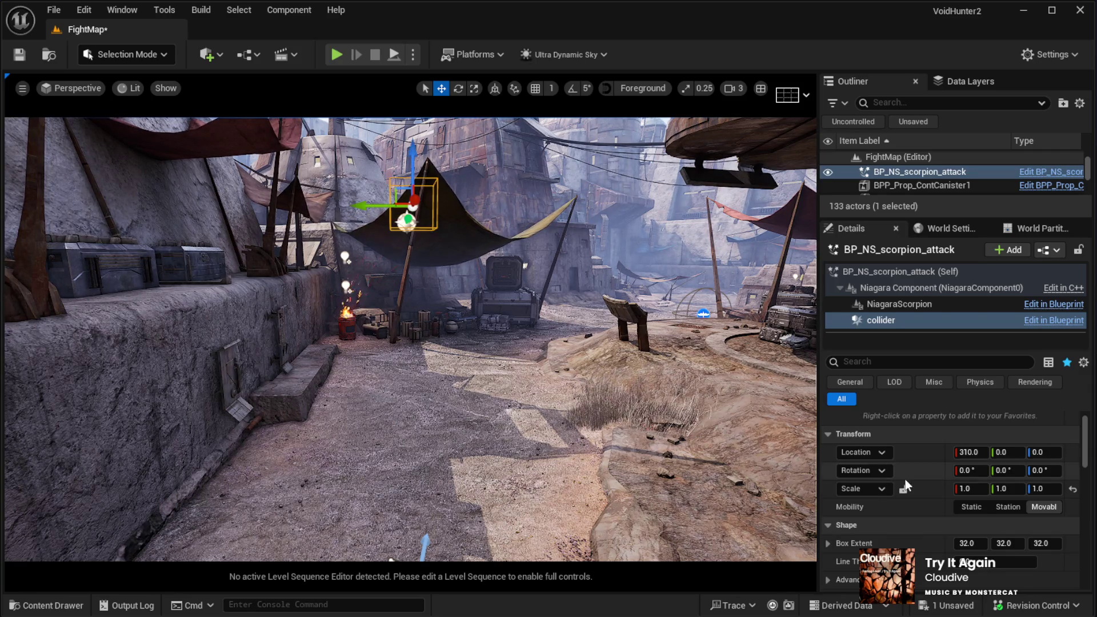
{"action": "left_click", "coordinate": [971, 452]}
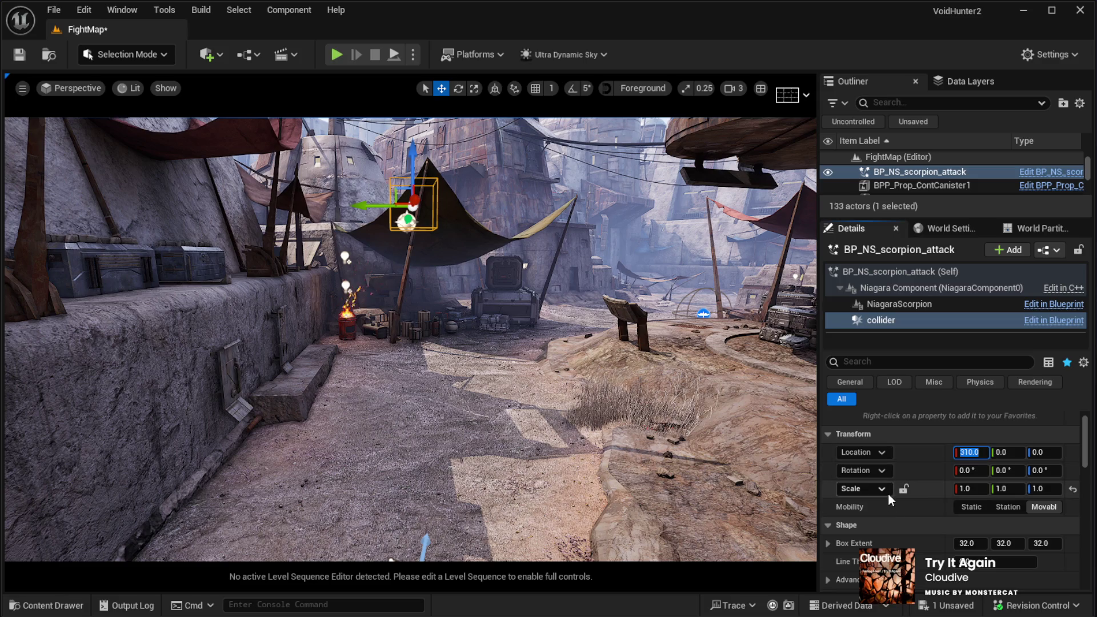
{"action": "type", "text": "0"}
{"action": "key", "text": "Return"}
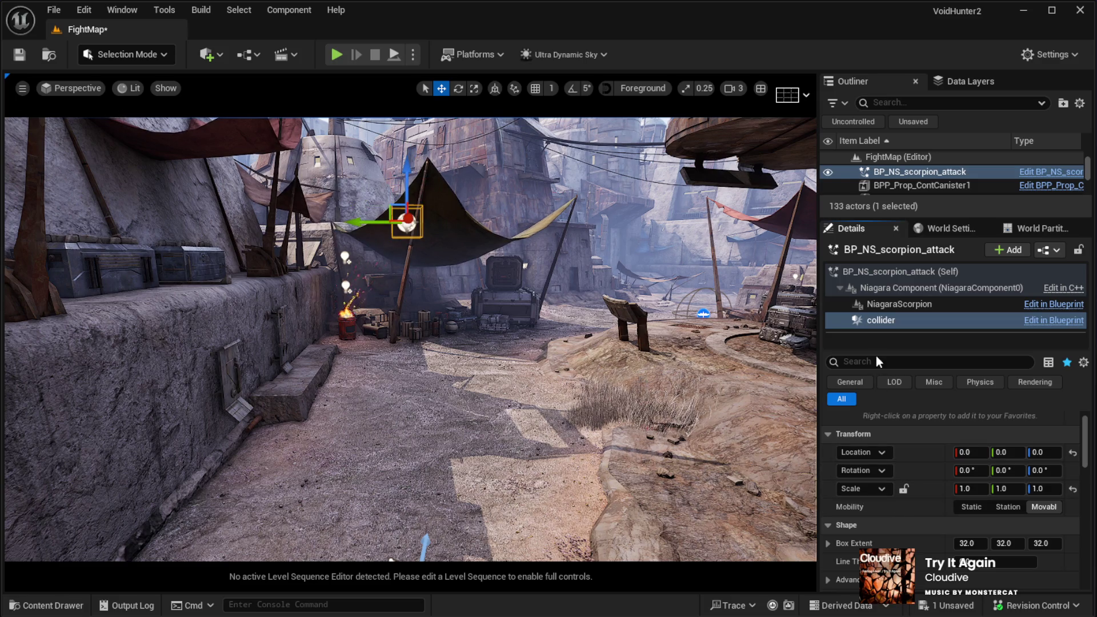
Step: Drag the whole scorpion attack actor down to the alley floor at Z 115.94, then select its collider
{"action": "left_click", "coordinate": [876, 271]}
{"action": "left_click_drag", "start_coordinate": [409, 184], "coordinate": [412, 397]}
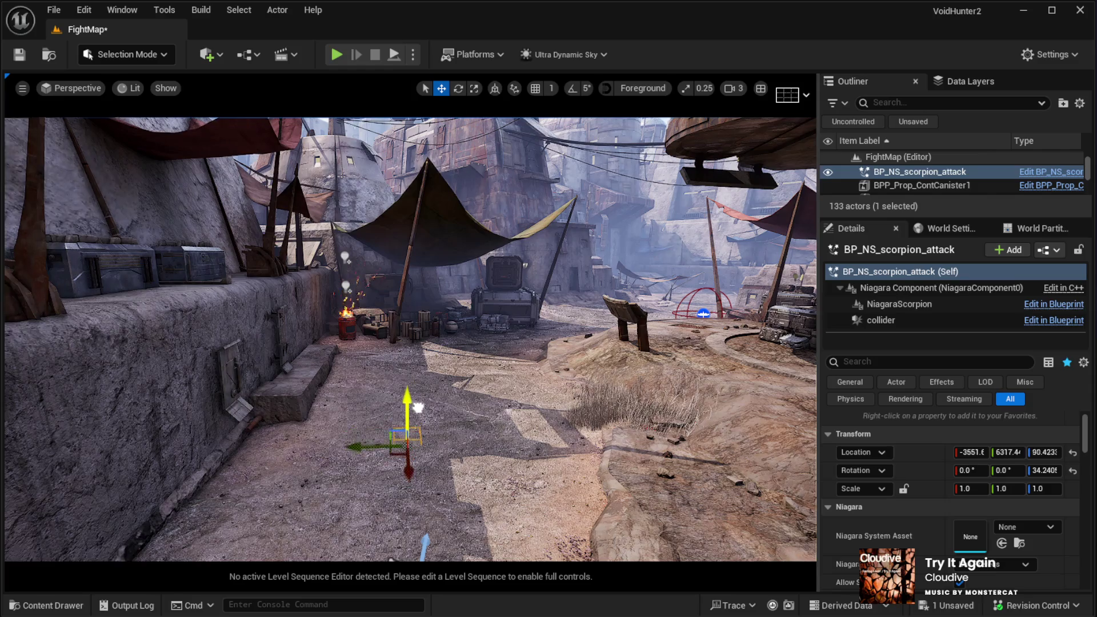
{"action": "scroll", "coordinate": [425, 543], "scroll_direction": "up", "scroll_amount": 5}
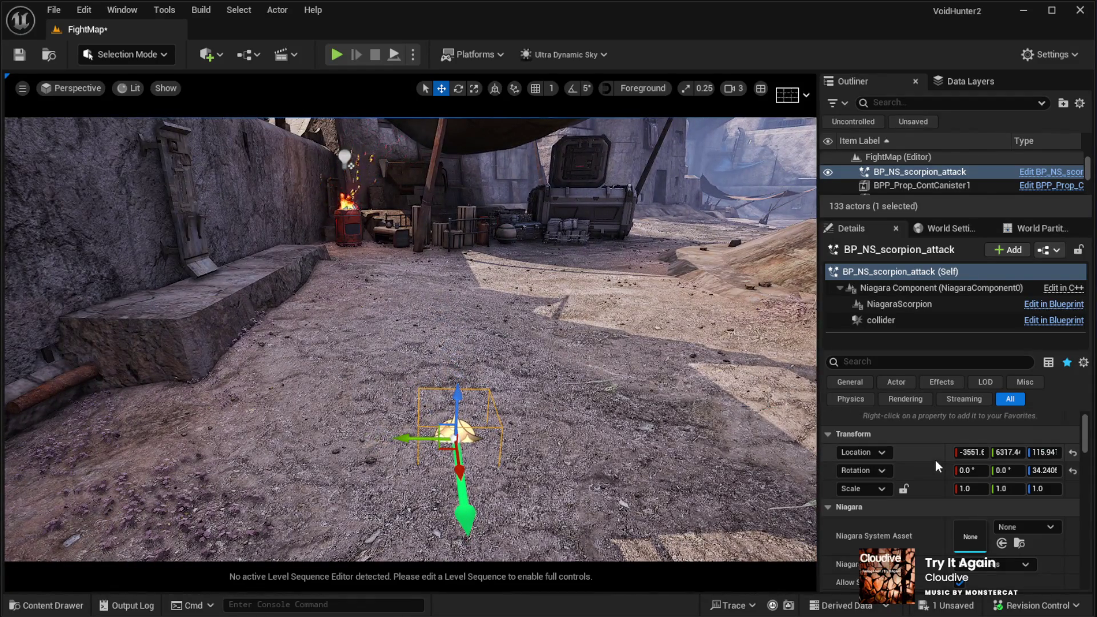
{"action": "left_click", "coordinate": [883, 321]}
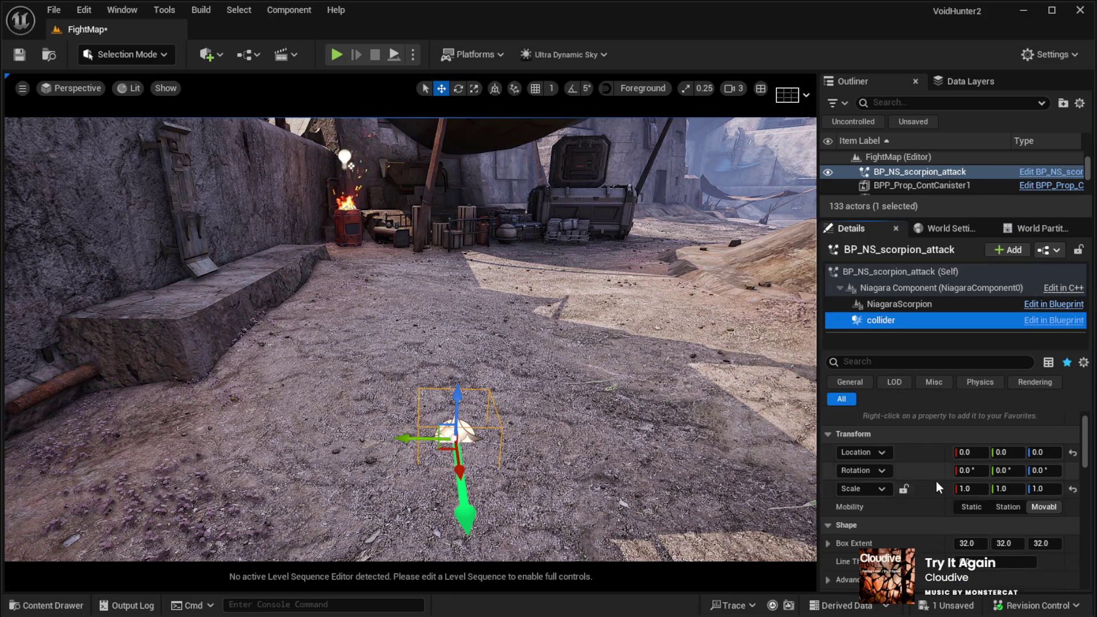
{"action": "left_click", "coordinate": [968, 544]}
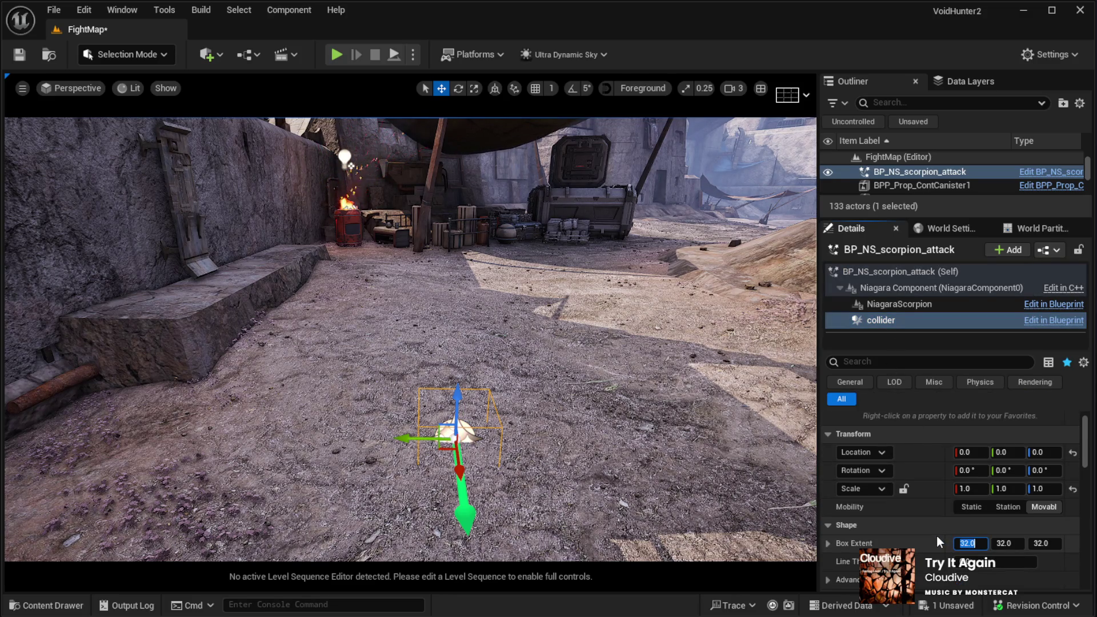
Step: Set the collider's Box Extent X and Y to 128, then click the landscape to deselect
{"action": "type", "text": "128"}
{"action": "key", "text": "Return"}
{"action": "left_click", "coordinate": [1004, 543]}
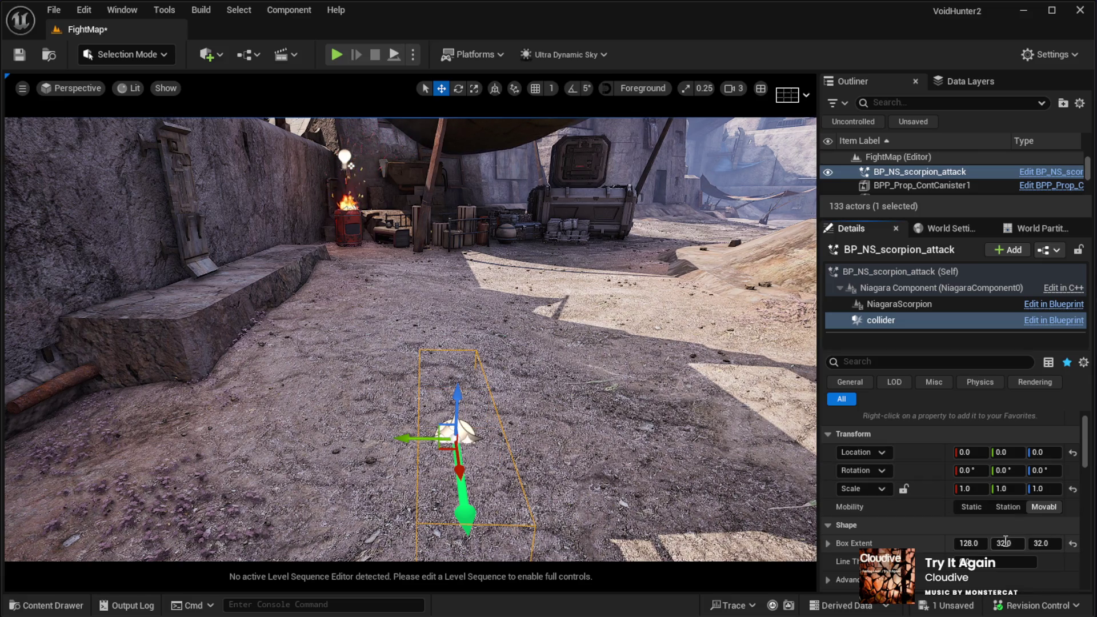
{"action": "key", "text": "Return"}
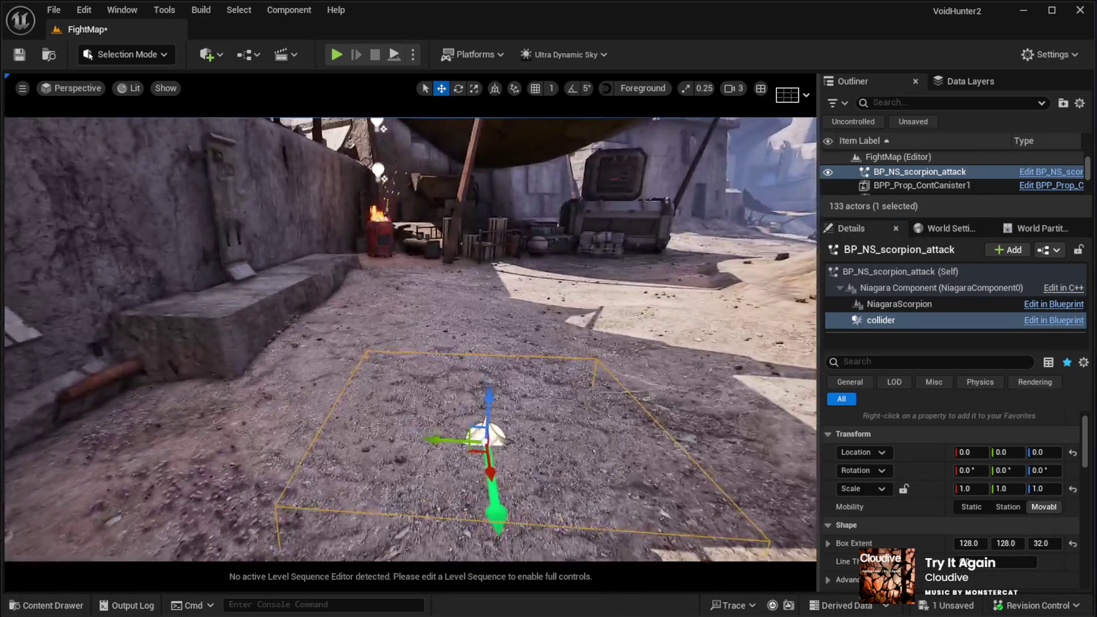
{"action": "scroll", "coordinate": [512, 503], "scroll_direction": "up", "scroll_amount": 2}
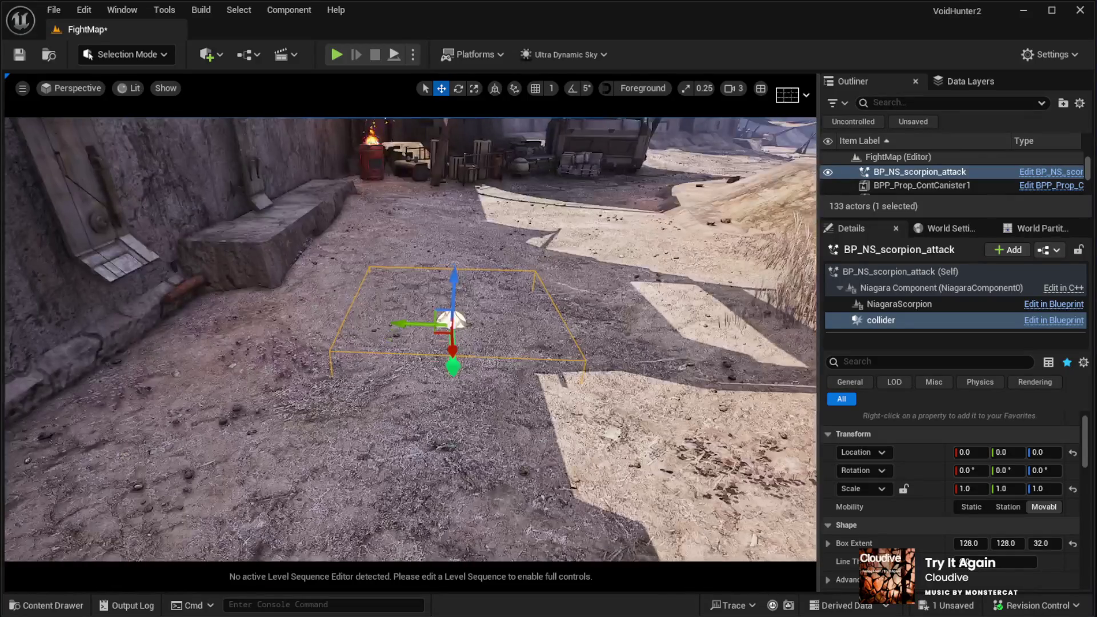
{"action": "left_click", "coordinate": [512, 503]}
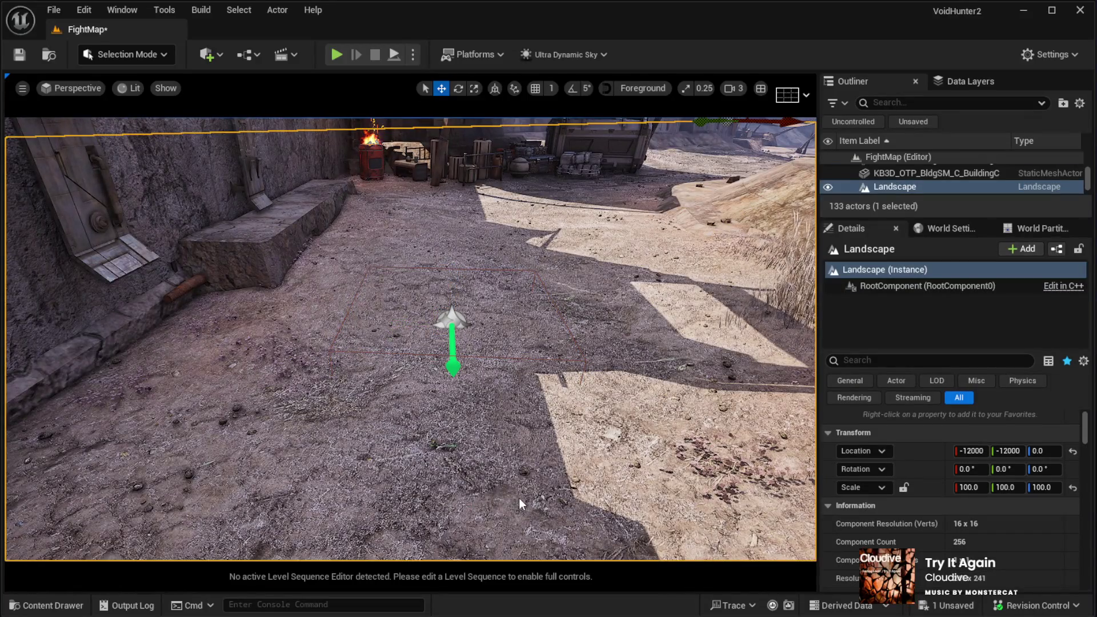
{"action": "key", "text": "alt+p"}
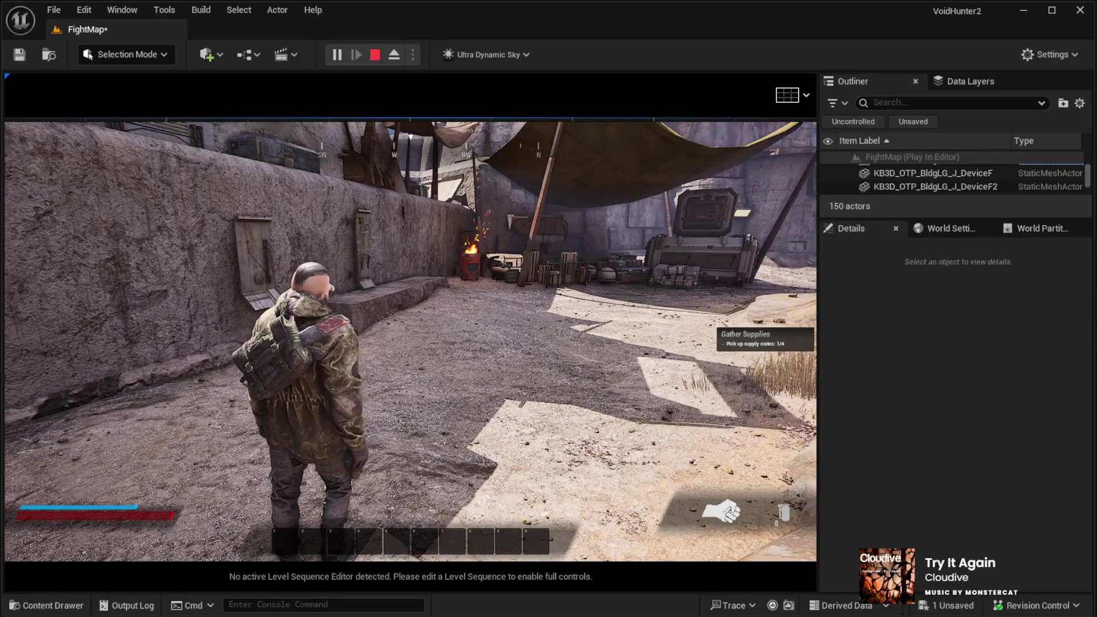
{"action": "key", "text": "Escape"}
{"action": "left_click", "coordinate": [465, 364]}
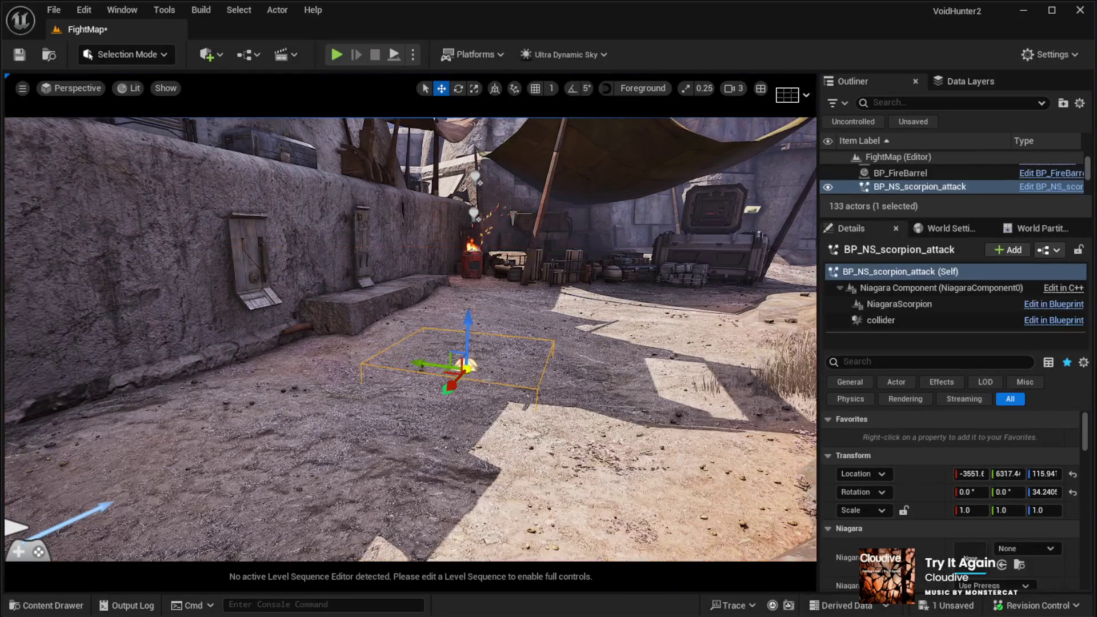
Step: Set the scorpion attack collider's Box Extent X and Y to 1200, then deselect it by clicking the ground
{"action": "scroll", "coordinate": [951, 547], "scroll_direction": "down", "scroll_amount": 3}
{"action": "scroll", "coordinate": [951, 546], "scroll_direction": "up", "scroll_amount": 2}
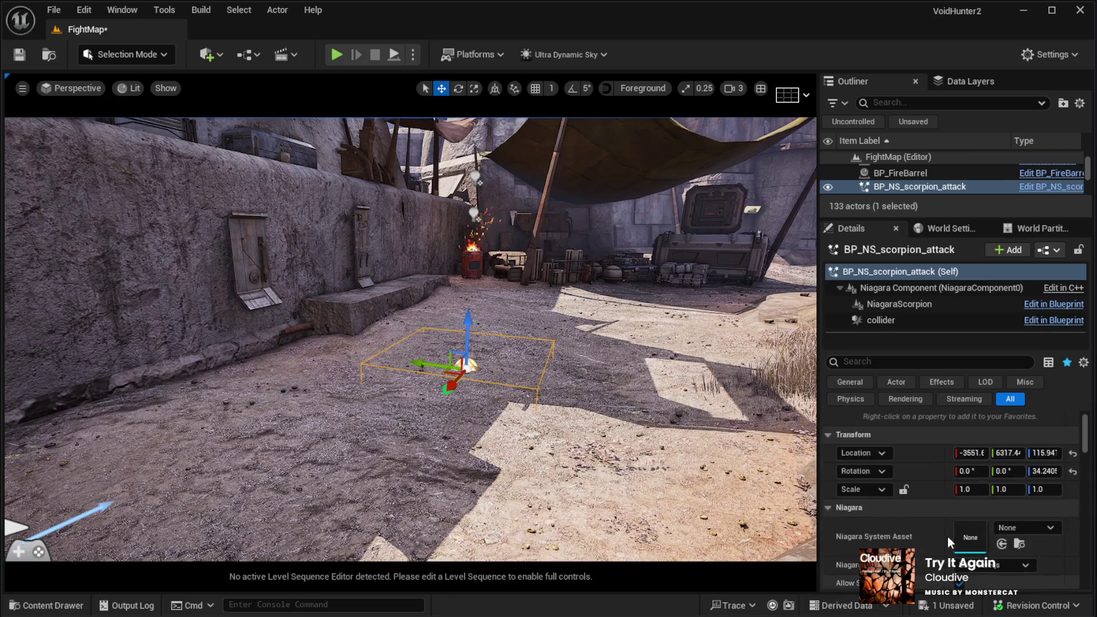
{"action": "left_click", "coordinate": [901, 321]}
{"action": "left_click", "coordinate": [970, 544]}
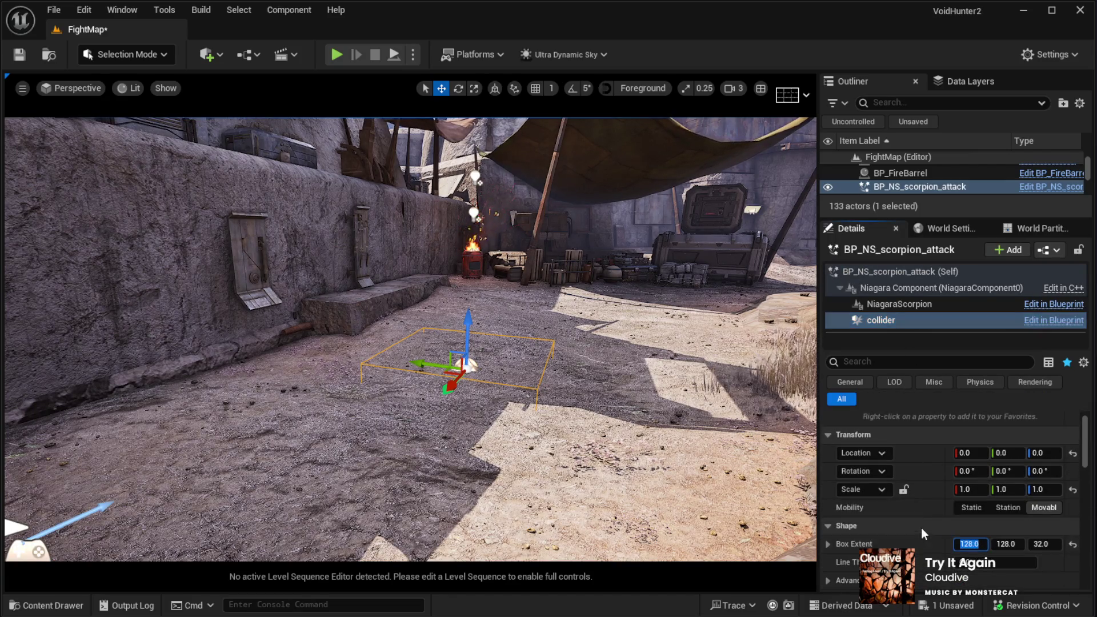
{"action": "type", "text": "1200"}
{"action": "key", "text": "Return"}
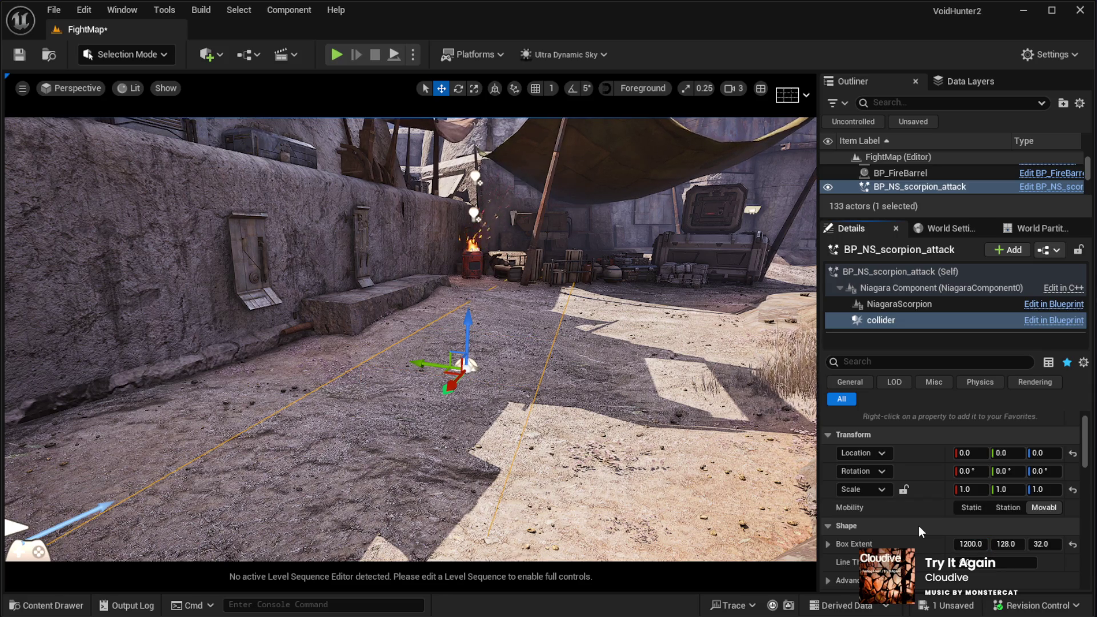
{"action": "left_click", "coordinate": [1006, 544]}
{"action": "type", "text": "0"}
{"action": "key", "text": "Return"}
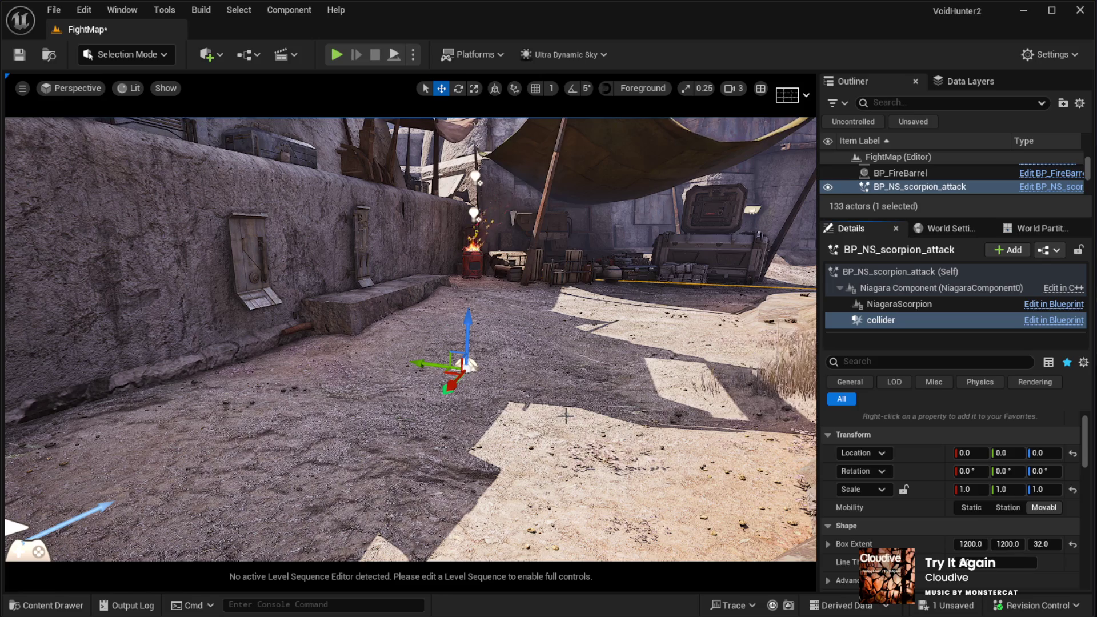
{"action": "scroll", "coordinate": [566, 416], "scroll_direction": "up", "scroll_amount": 2}
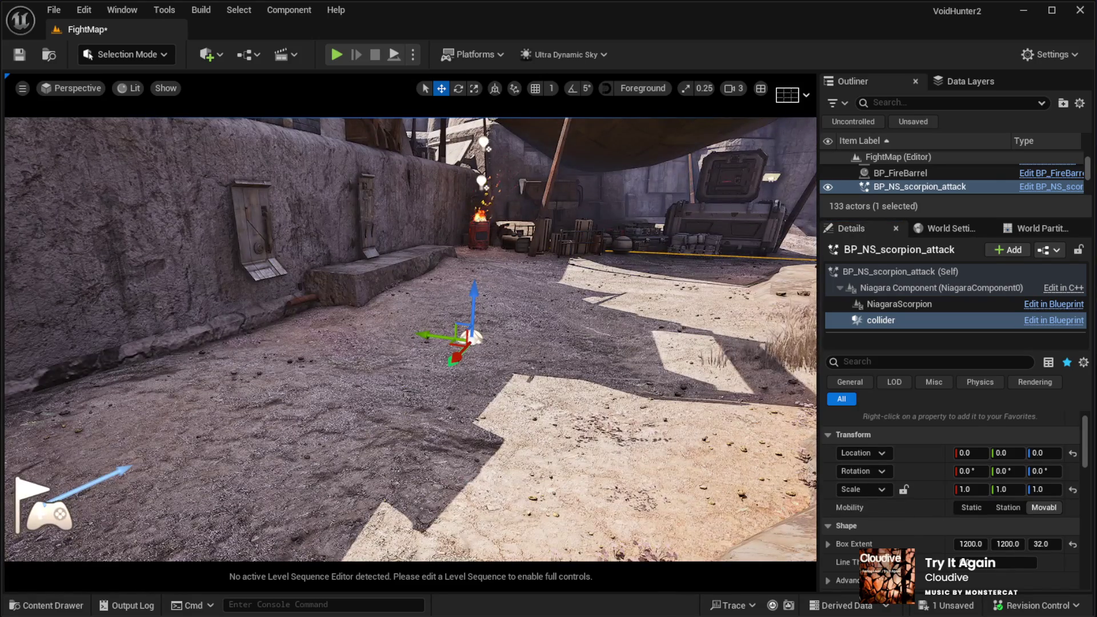
{"action": "left_click", "coordinate": [335, 491]}
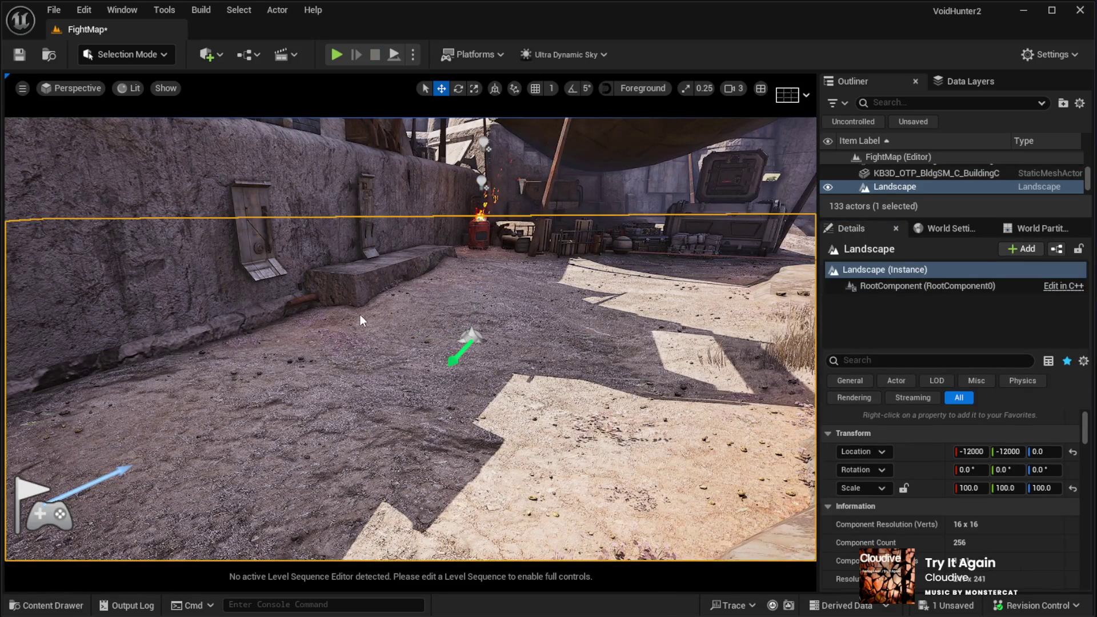
Step: Launch Play In Editor with Alt+P to test the level
{"action": "key", "text": "alt+p"}
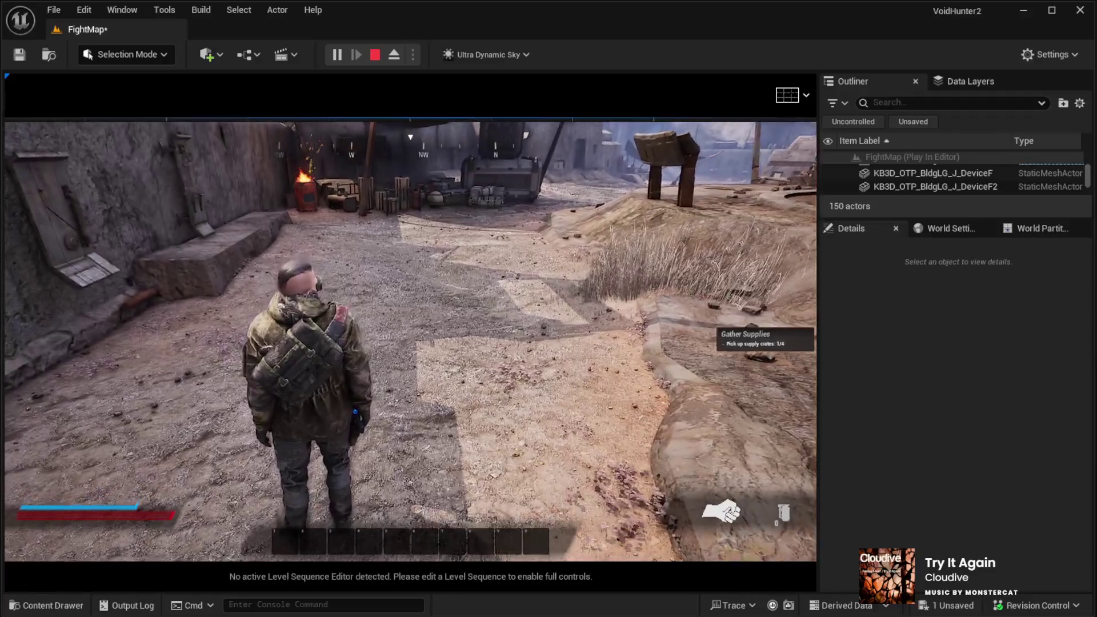
Step: In fullscreen play, walk the character forward and back through the alley, then eject with F8
{"action": "key", "text": "F11"}
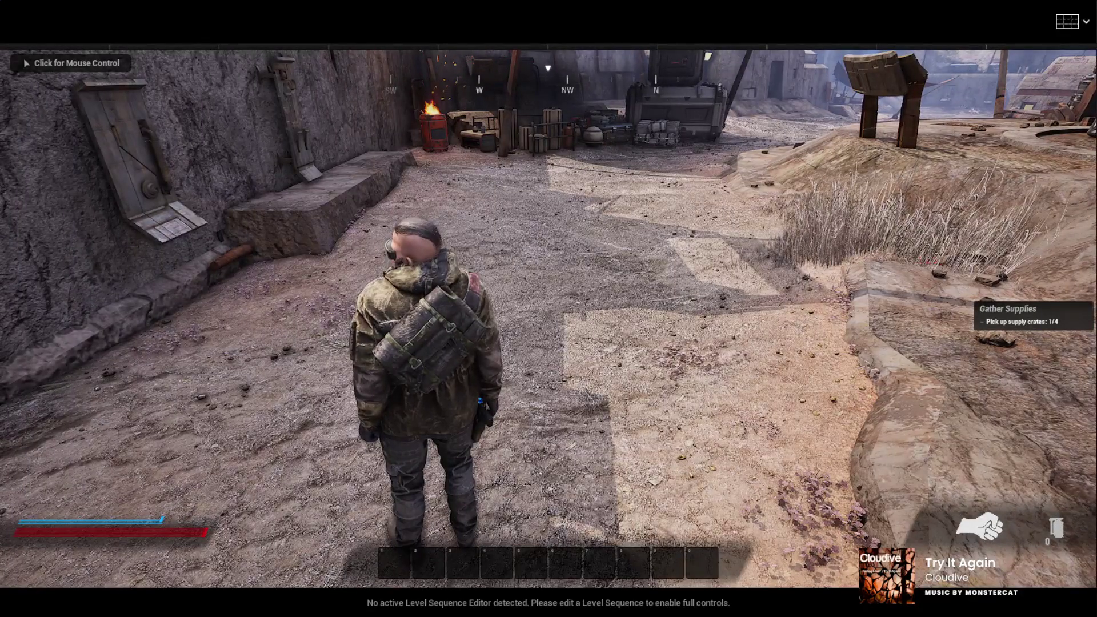
{"action": "left_click", "coordinate": [549, 317]}
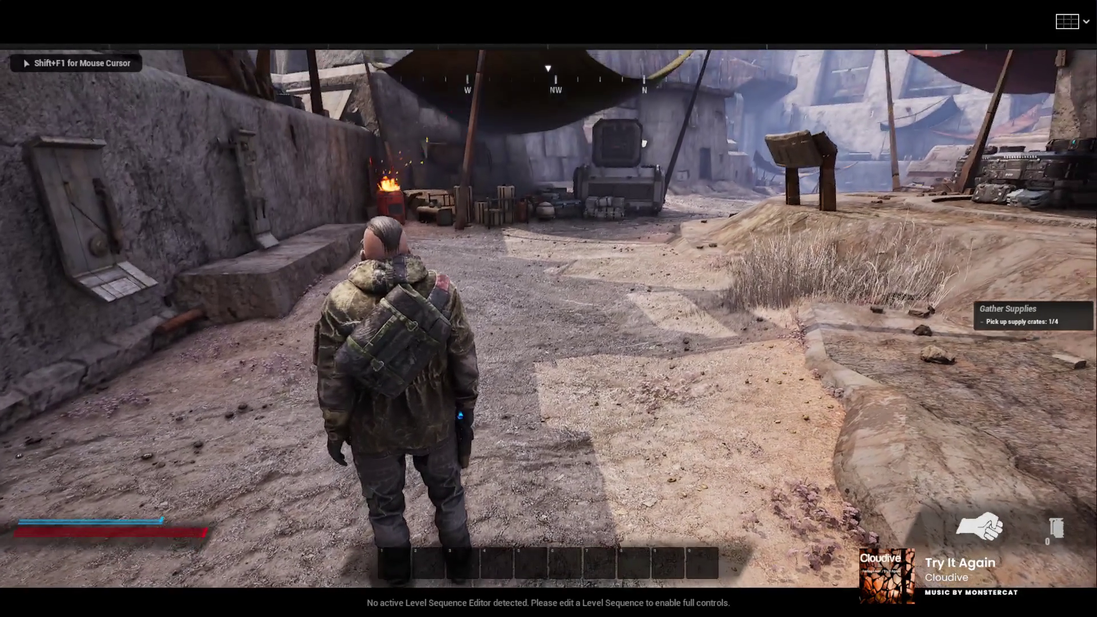
{"action": "key", "text": "w"}
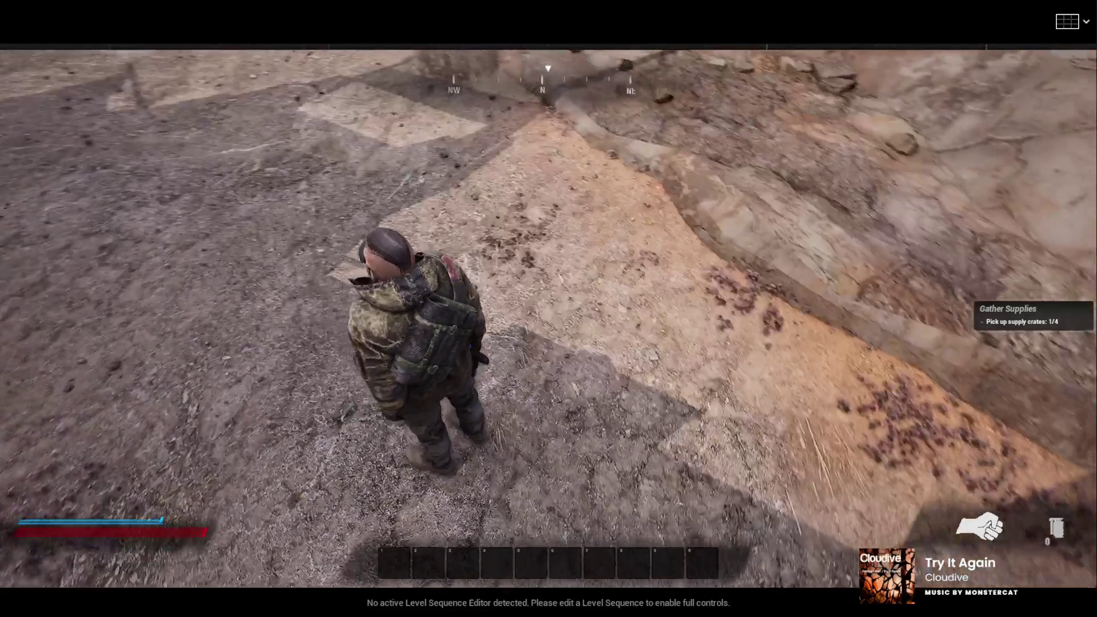
{"action": "mouse_move", "coordinate": [548, 308]}
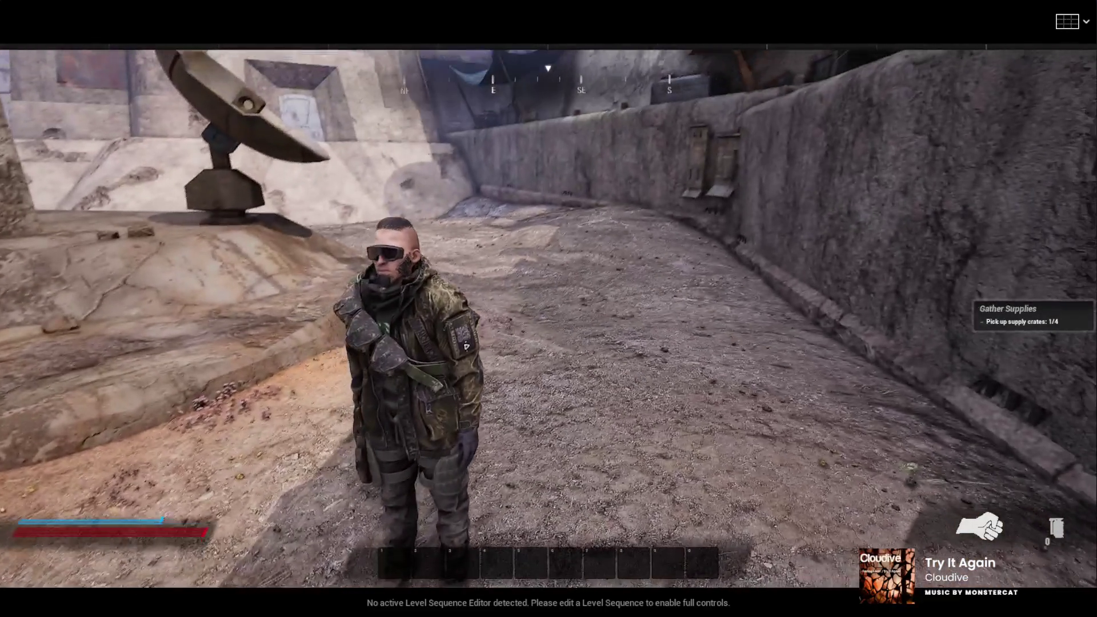
{"action": "key", "text": "s"}
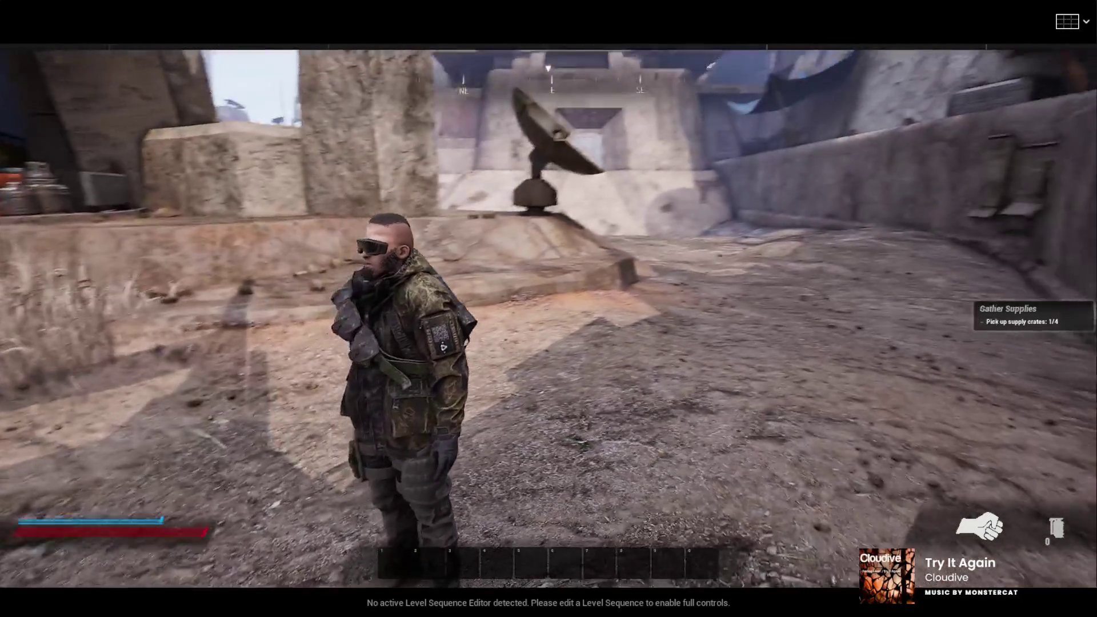
{"action": "key", "text": "F8"}
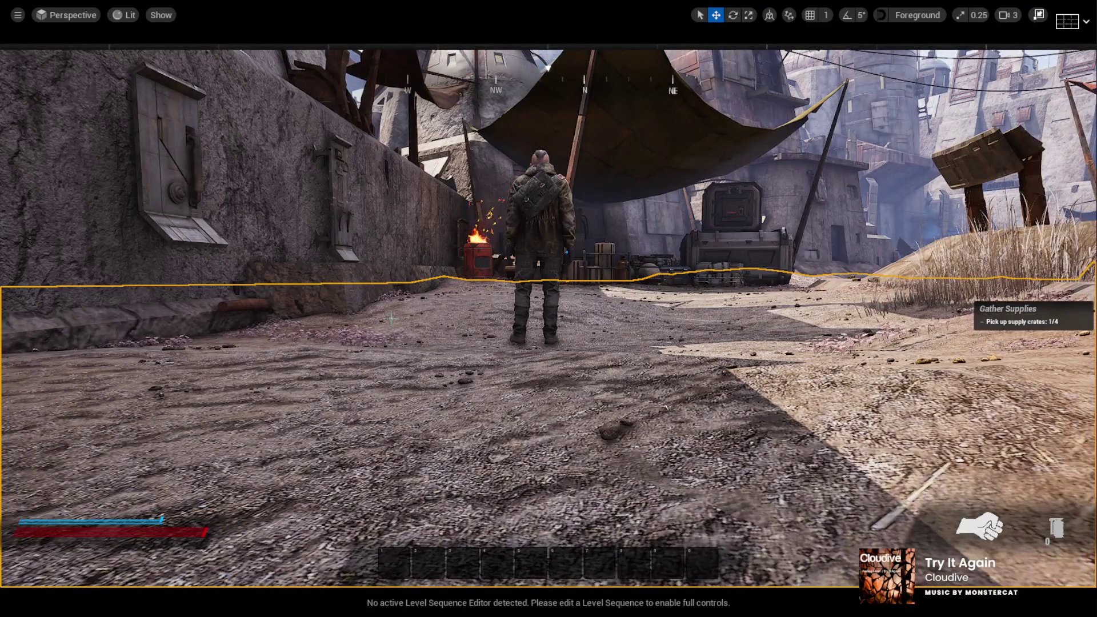
Step: Stop play, lift the Player Start slightly above the alley ground, and replay the level
{"action": "key", "text": "Escape"}
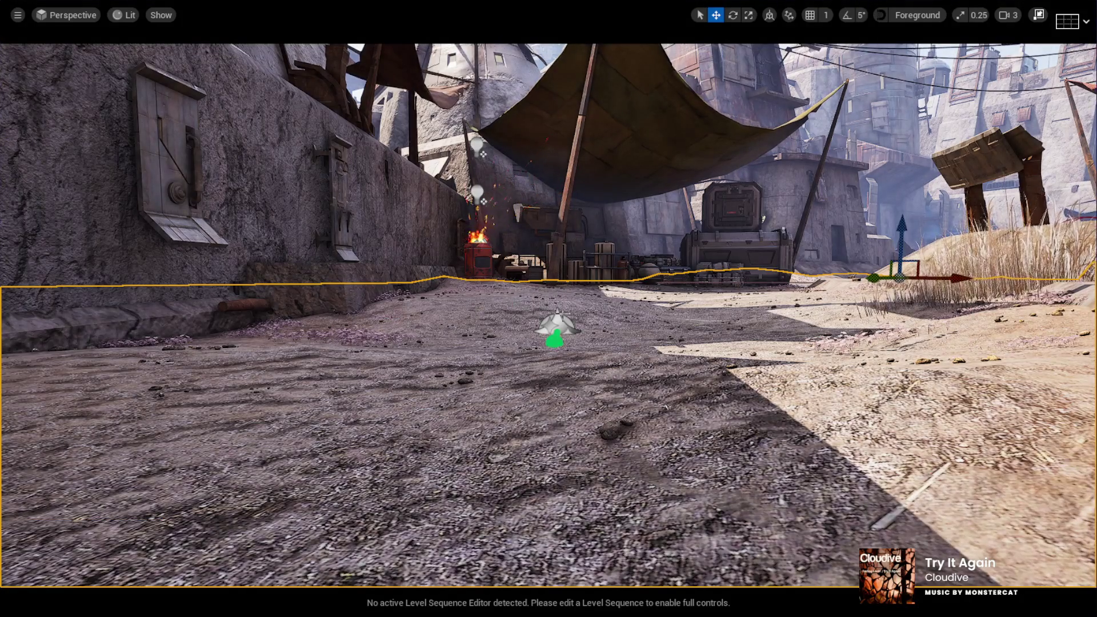
{"action": "left_click", "coordinate": [557, 326]}
{"action": "mouse_move", "coordinate": [557, 278]}
{"action": "left_mouse_down"}
{"action": "mouse_move", "coordinate": [556, 260]}
{"action": "mouse_move", "coordinate": [555, 380]}
{"action": "left_mouse_up"}
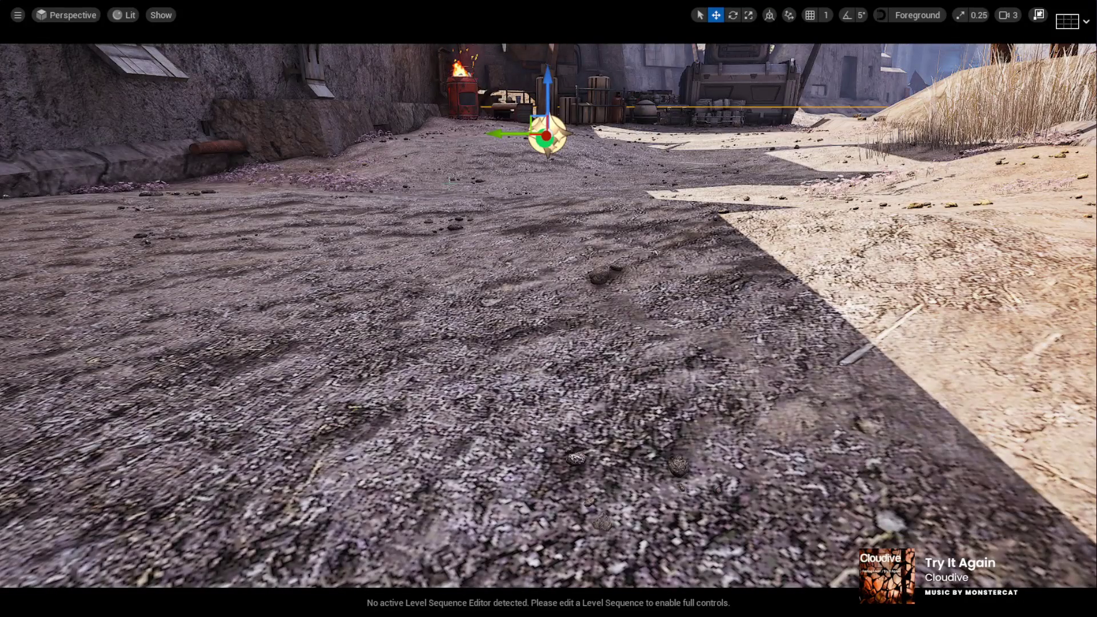
{"action": "key", "text": "alt+p"}
{"action": "left_click", "coordinate": [448, 181]}
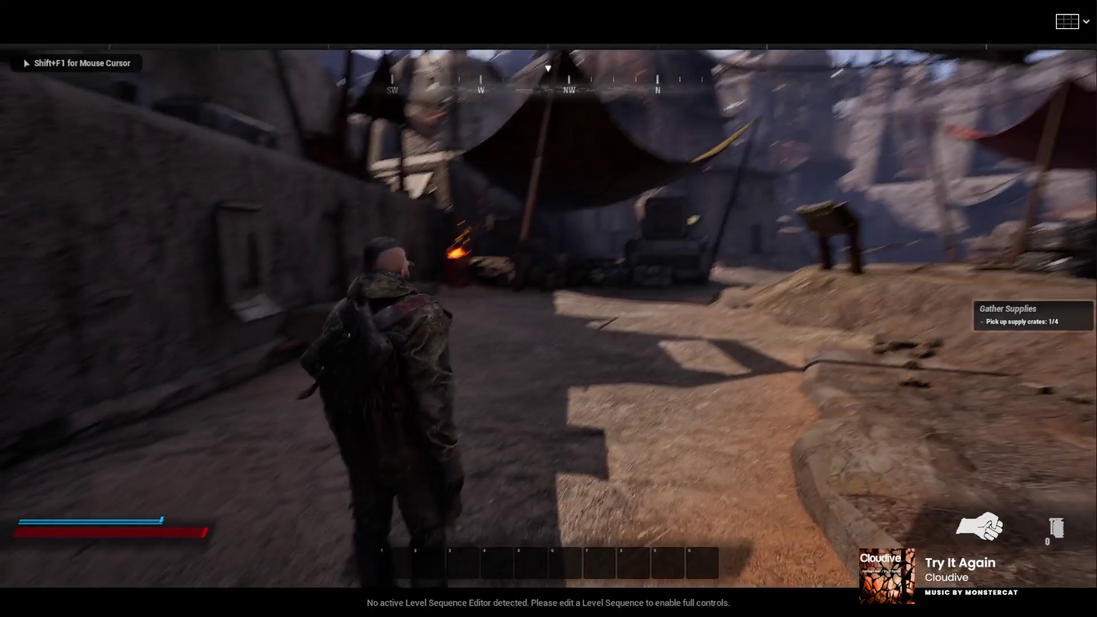
{"action": "mouse_move", "coordinate": [549, 308]}
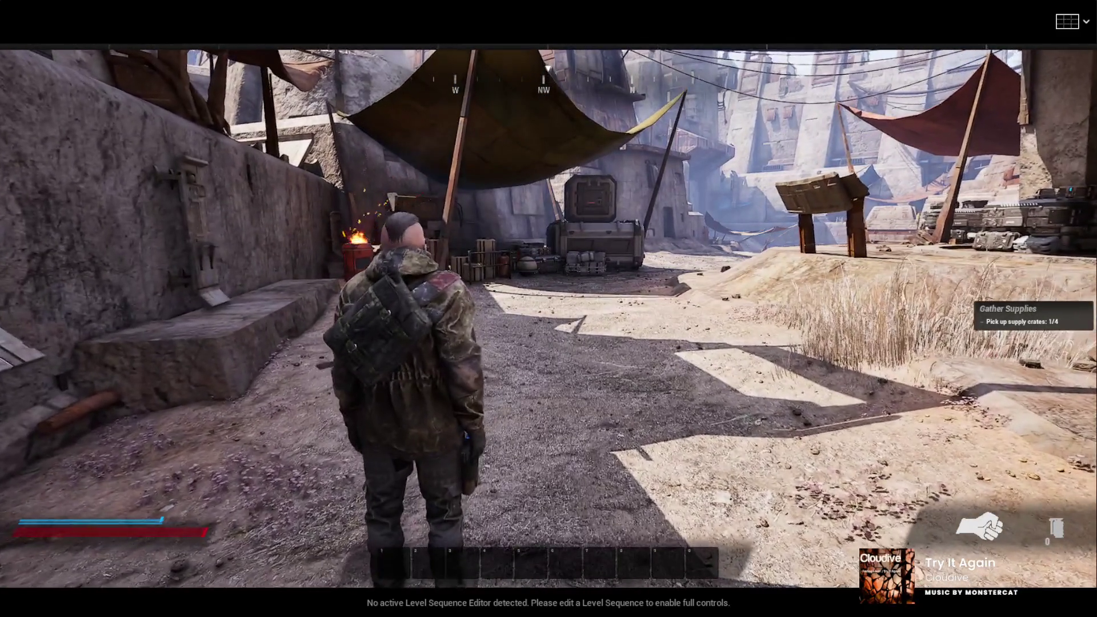
{"action": "key", "text": "Escape"}
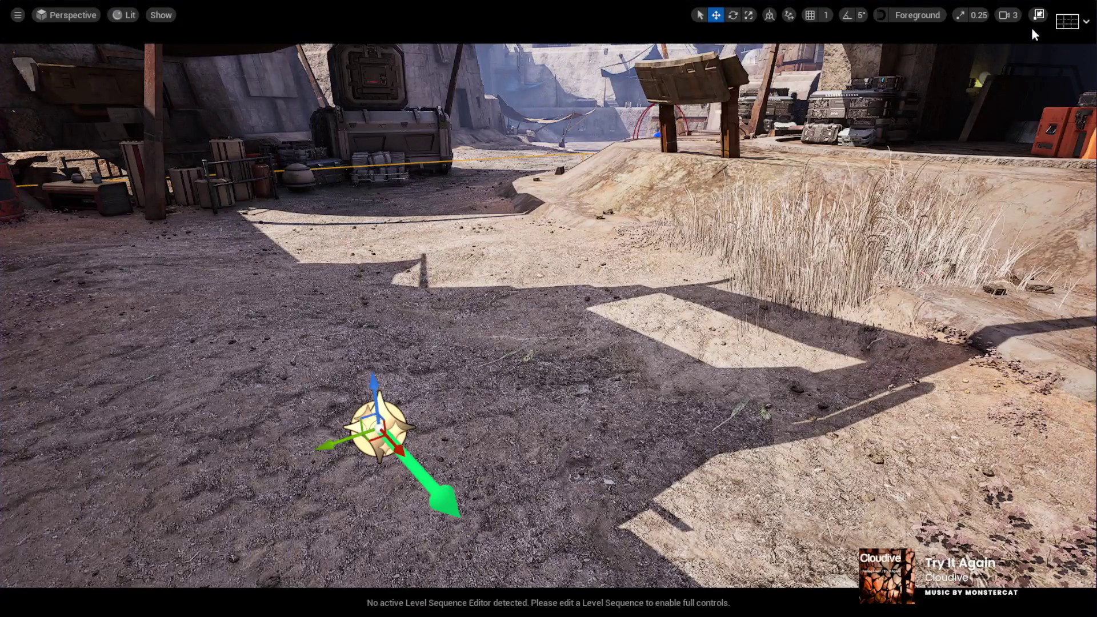
Step: Restore the full editor layout and save the FightMap level
{"action": "key", "text": "F11"}
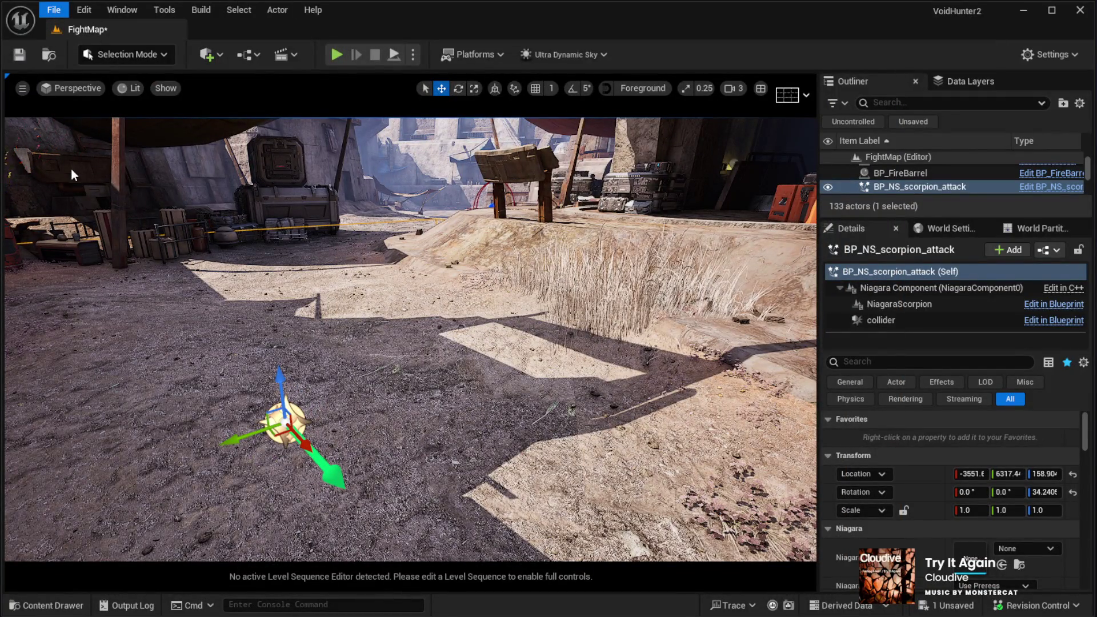
{"action": "key", "text": "ctrl+s"}
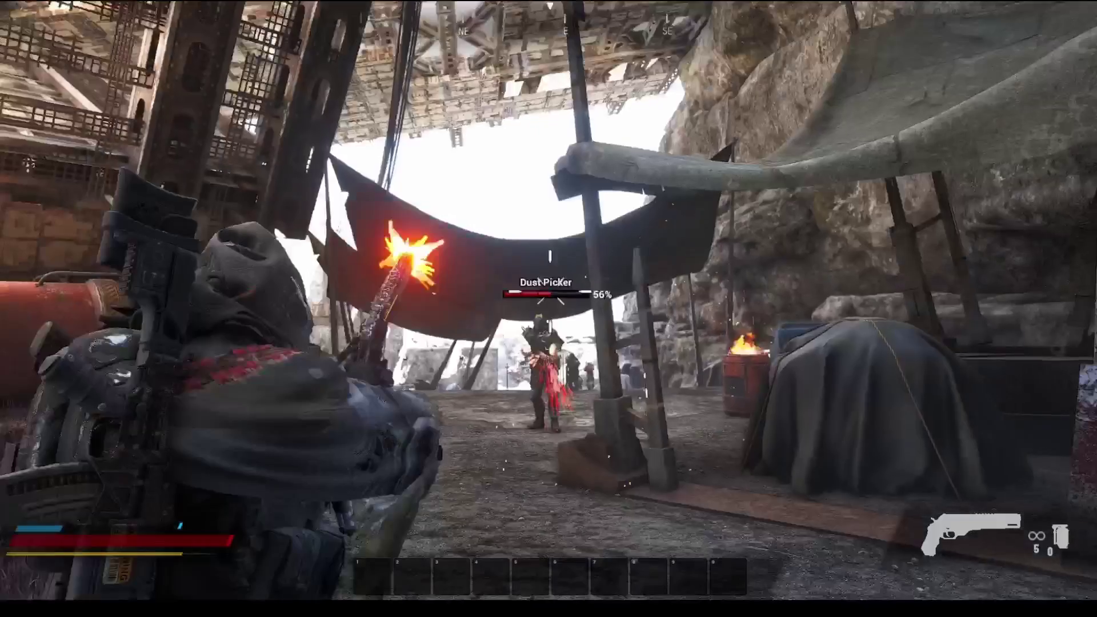
Step: Portal onto the canopy and fire the rifle at the Dust Picker and Gutlock Skarn enemies
{"action": "key", "text": "q"}
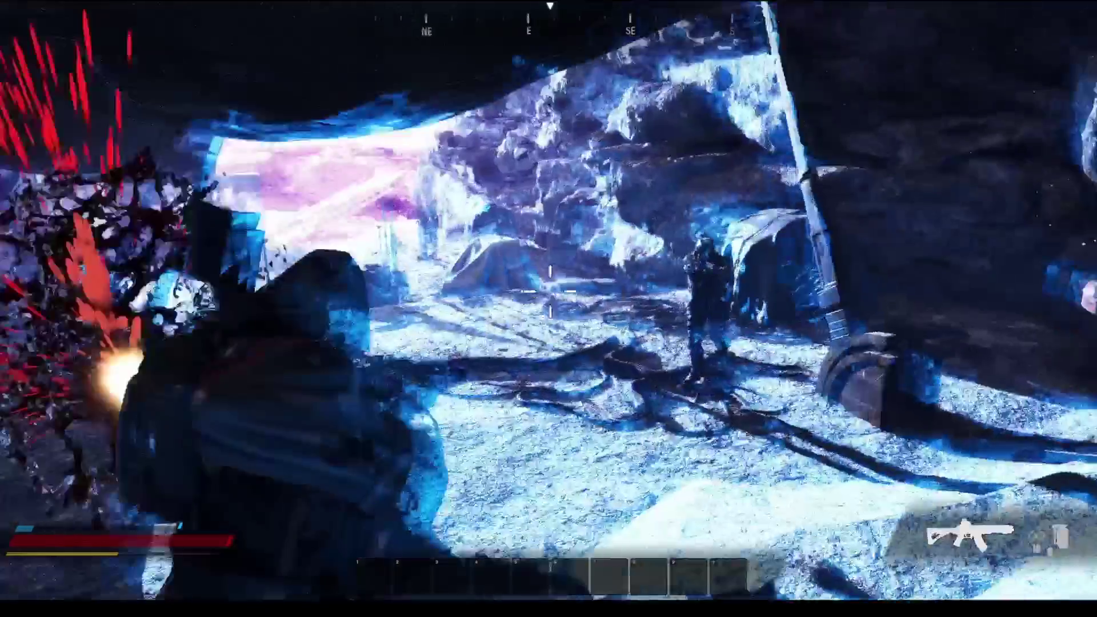
{"action": "left_click", "coordinate": [549, 291]}
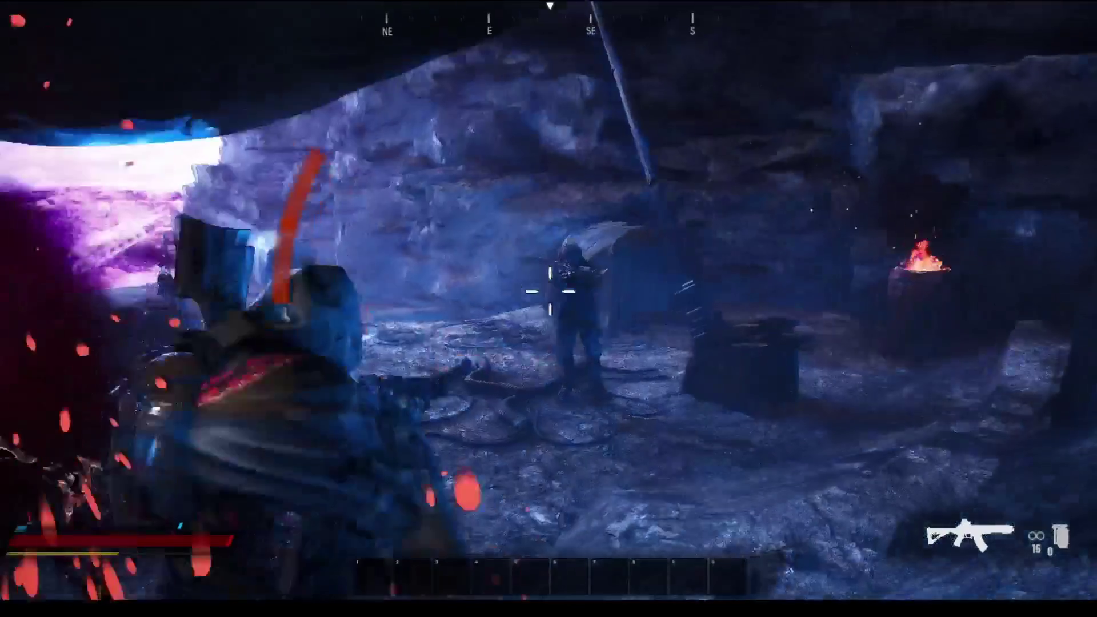
{"action": "left_click", "coordinate": [548, 292]}
{"action": "key", "text": "w"}
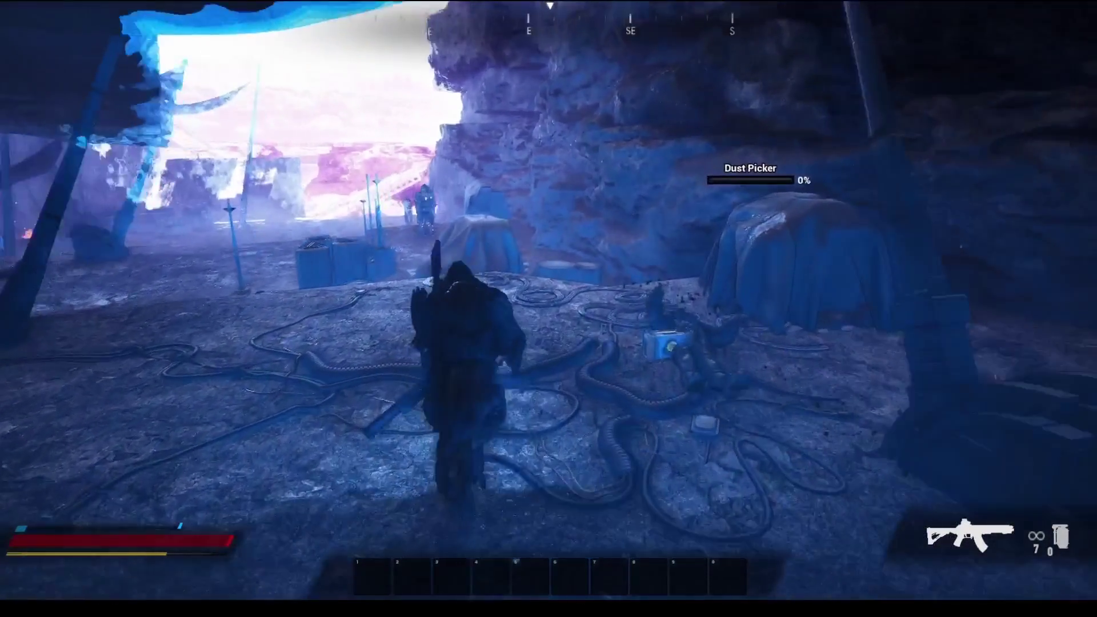
{"action": "key", "text": "q"}
{"action": "left_click", "coordinate": [549, 309]}
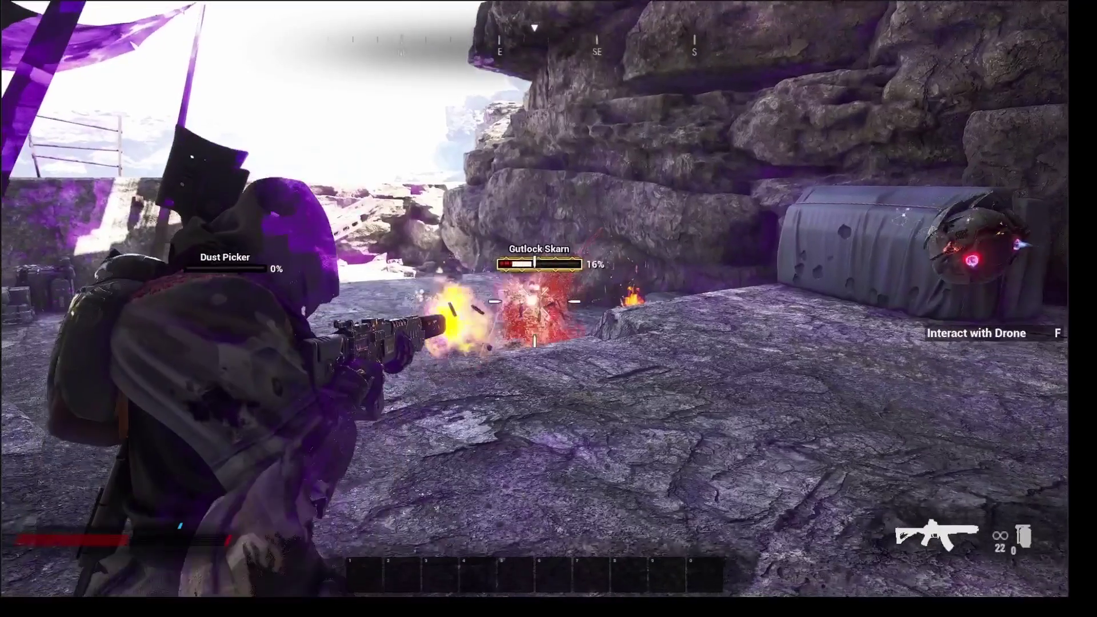